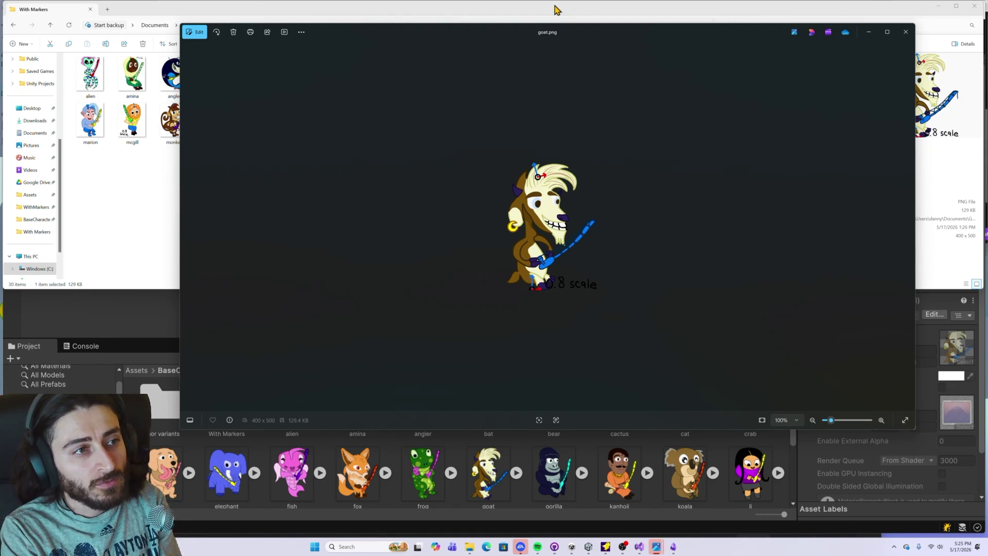
# Close the goat.png preview and minimize File Explorer to bring Unity forward
pyautogui.click(869, 32)
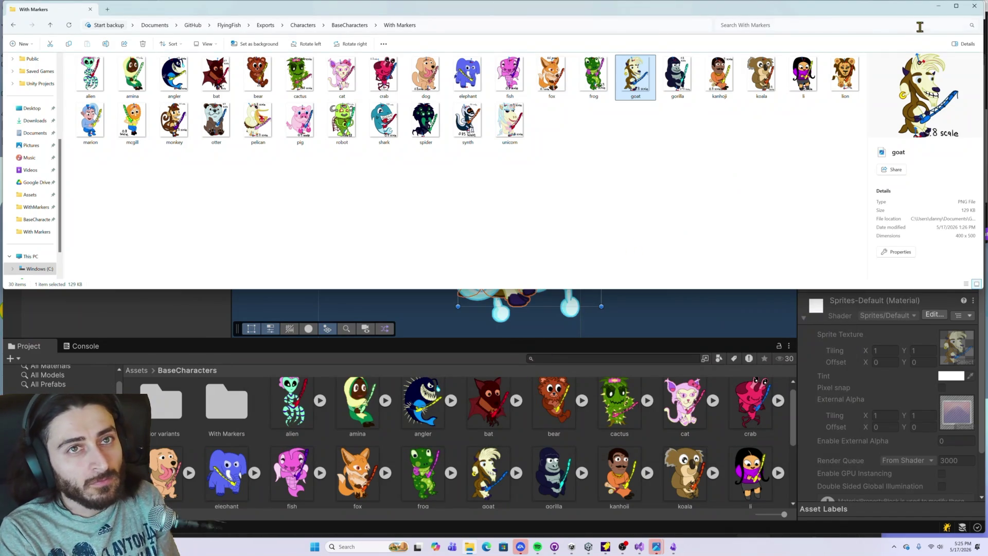
pyautogui.click(938, 6)
# Drag the bear asset from BaseCharacters onto the Model's Sprite field so it uses bear_0
pyautogui.scroll(-2, 471, 399)
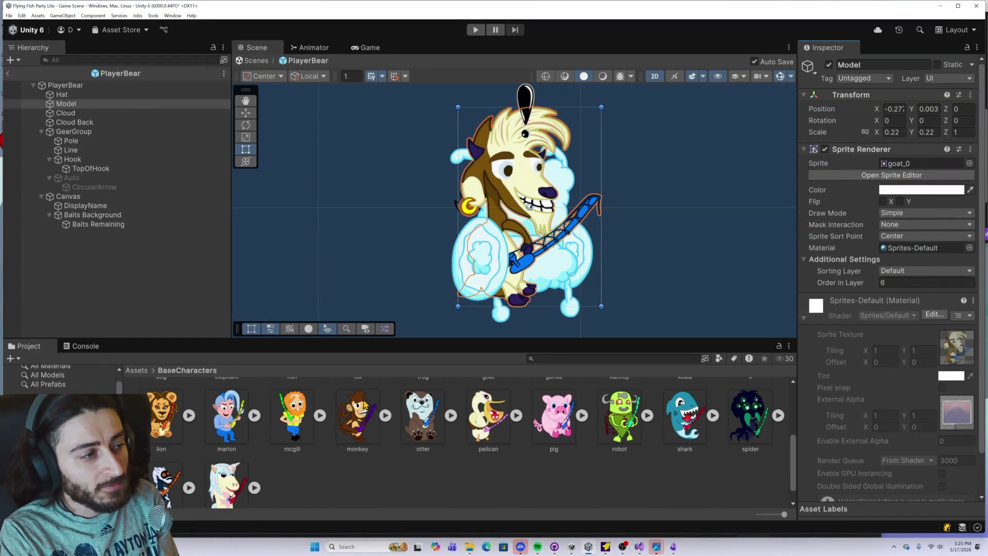
pyautogui.scroll(2, 388, 403)
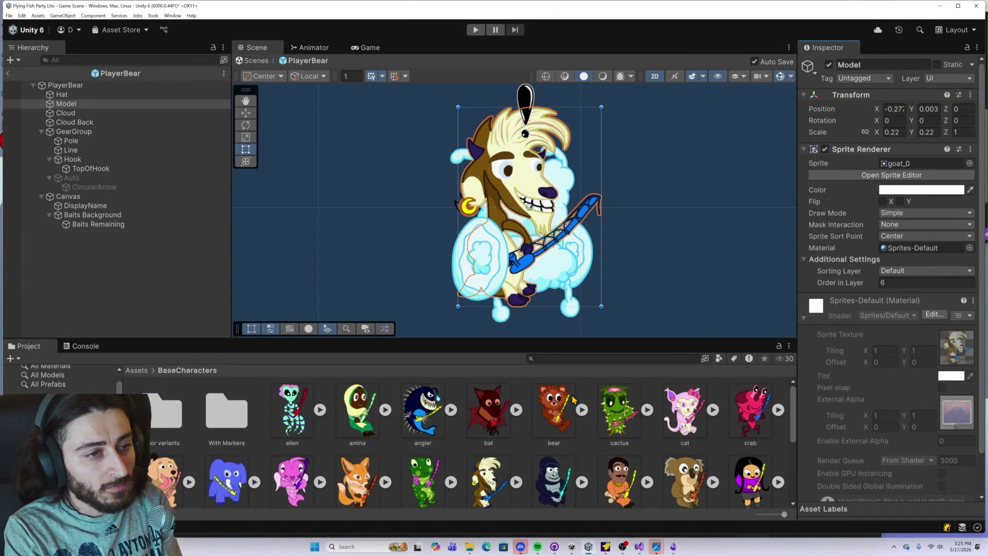
pyautogui.moveTo(563, 415)
pyautogui.mouseDown()
pyautogui.moveTo(568, 396)
pyautogui.moveTo(905, 164)
pyautogui.mouseUp()
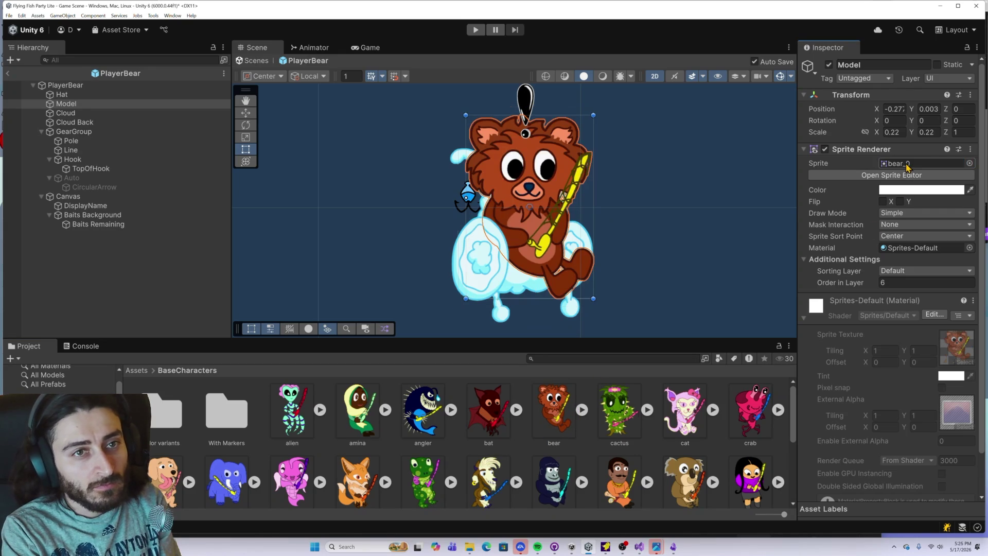
pyautogui.click(101, 102)
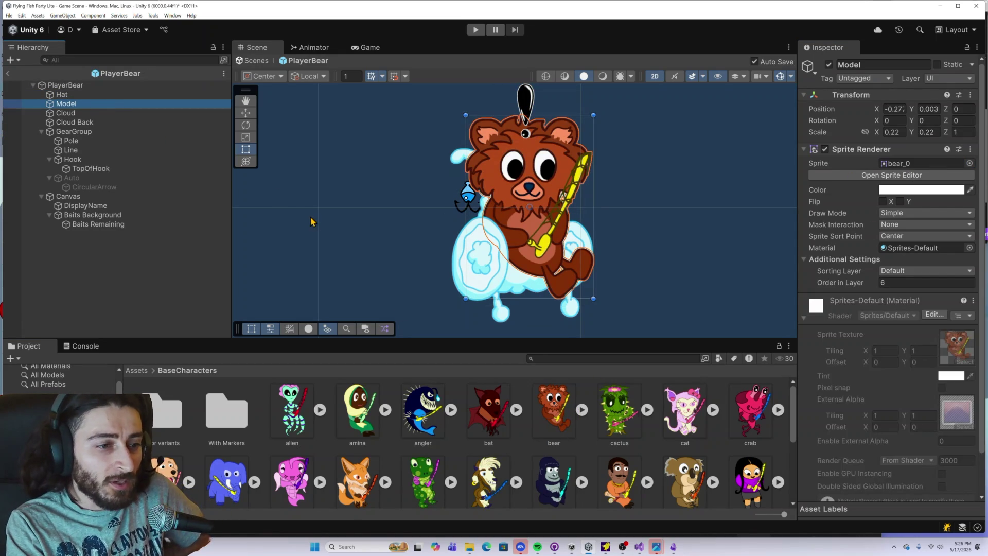
pyautogui.scroll(-5, 492, 438)
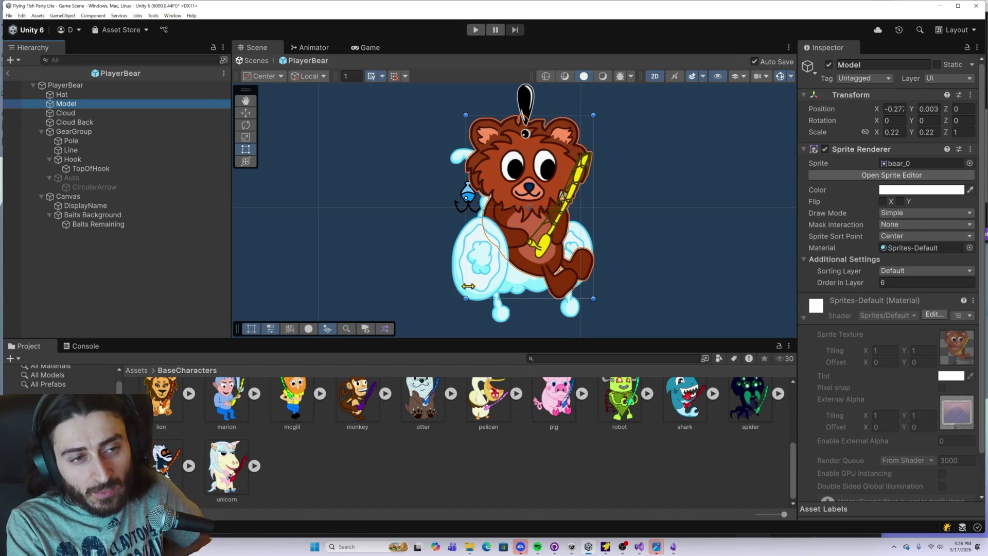
pyautogui.scroll(10, 244, 407)
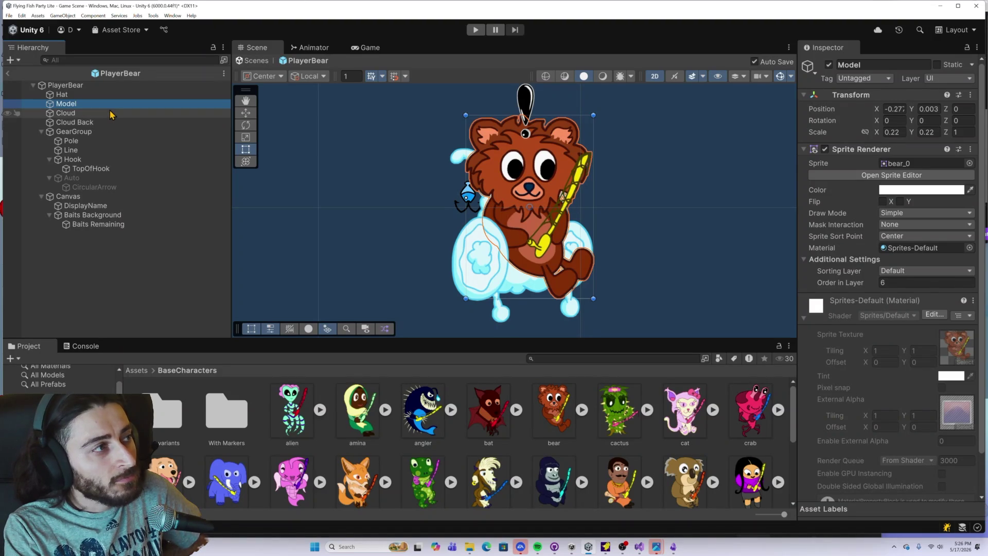
pyautogui.click(111, 113)
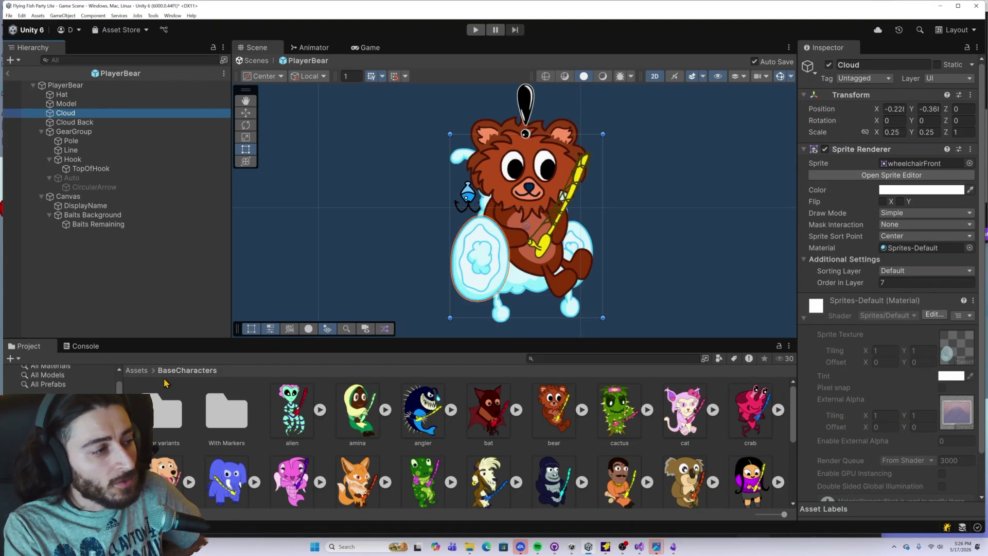
# Open Assets > Clouds and drag toiletBack into Cloud Back's Sprite field
pyautogui.click(146, 372)
pyautogui.doubleClick(236, 420)
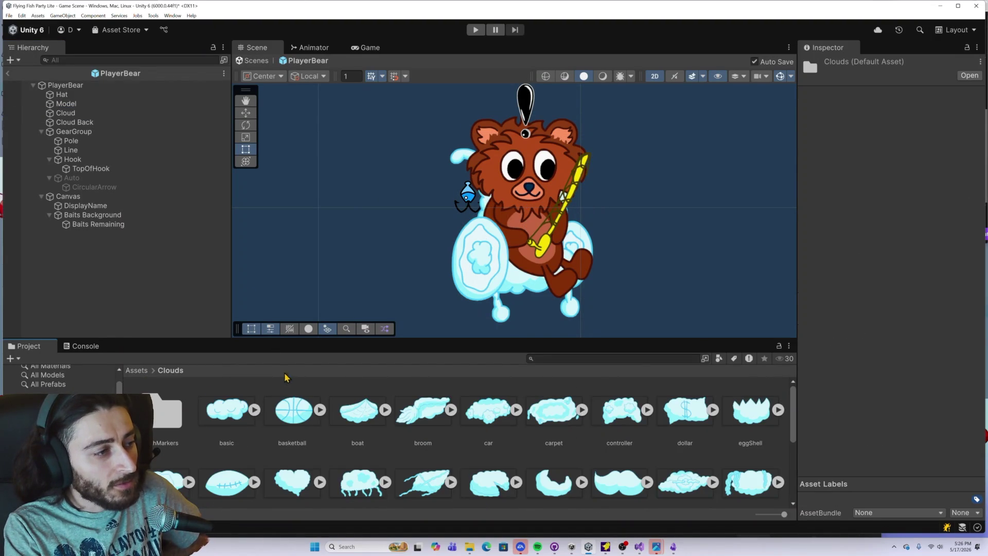
pyautogui.click(77, 113)
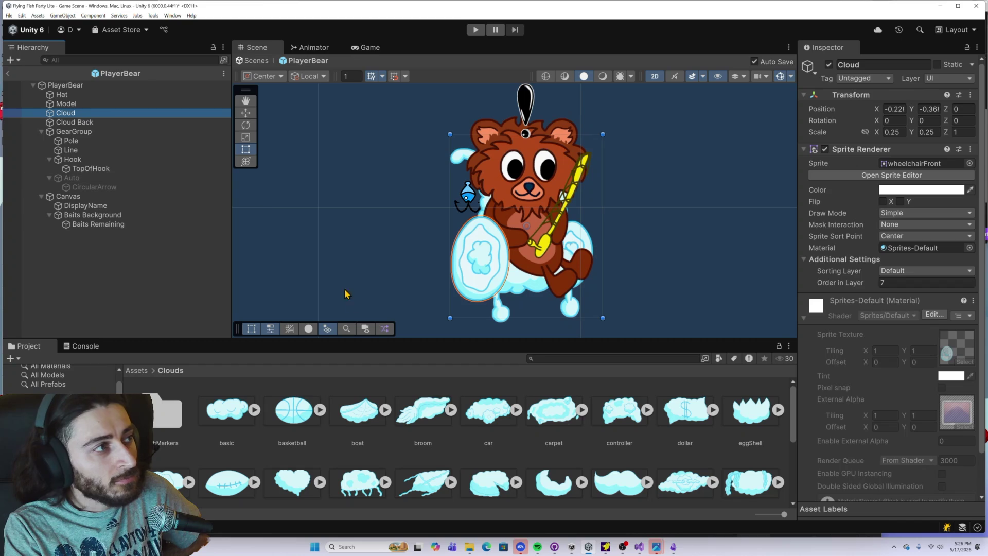
pyautogui.click(80, 124)
pyautogui.scroll(-3, 592, 414)
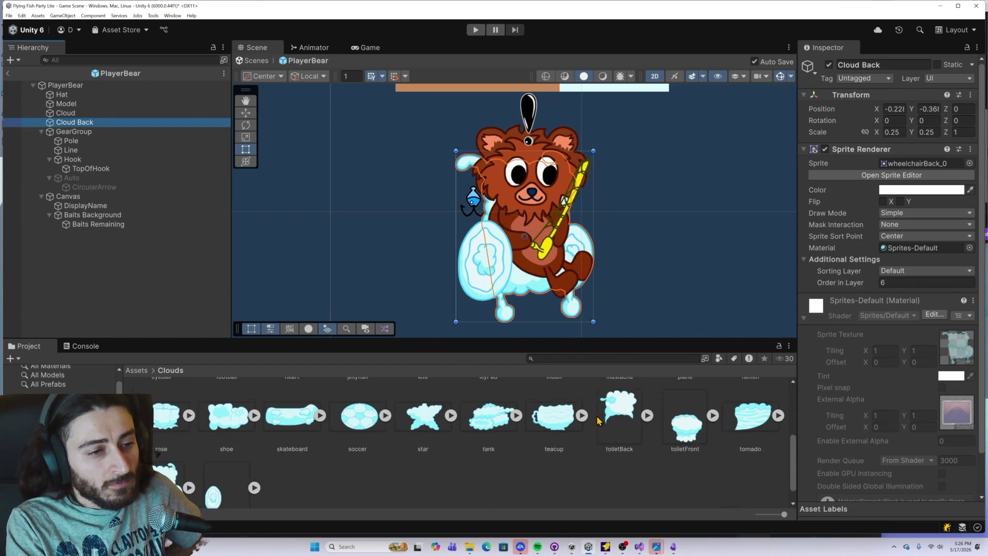
pyautogui.scroll(1, 600, 414)
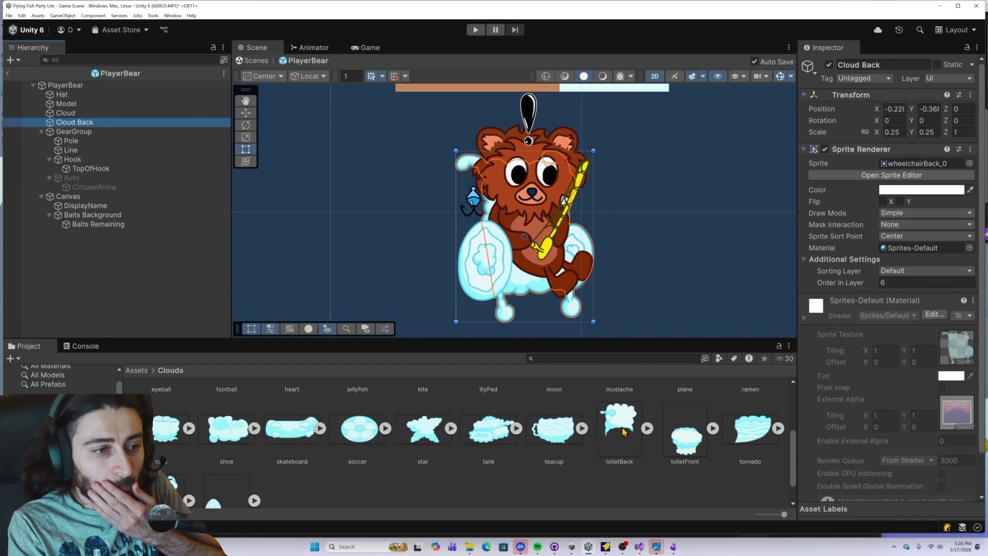
pyautogui.moveTo(621, 429)
pyautogui.mouseDown()
pyautogui.moveTo(865, 189)
pyautogui.moveTo(901, 169)
pyautogui.mouseUp()
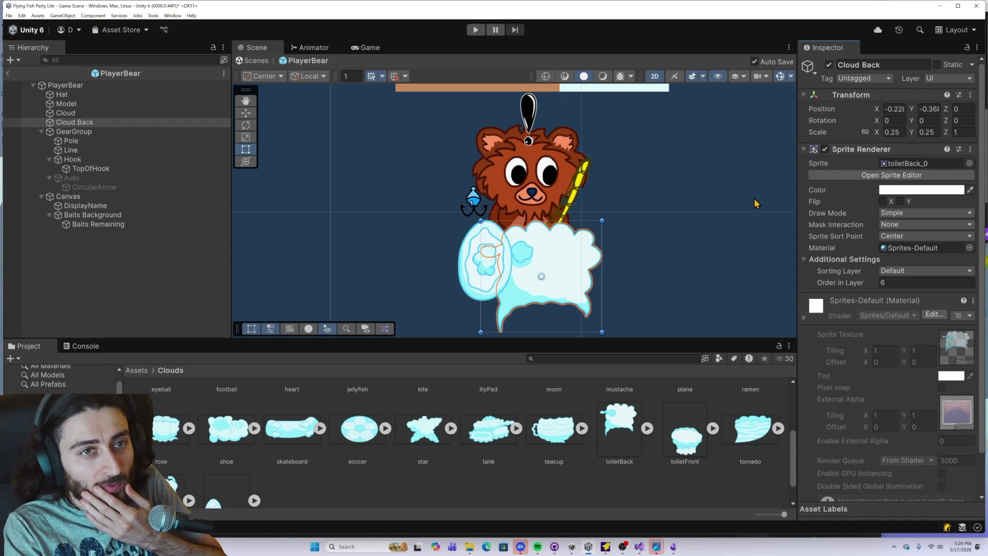
# Inspect toiletBack_0 in the Sprite Editor and the draw mode options without changing anything
pyautogui.click(869, 178)
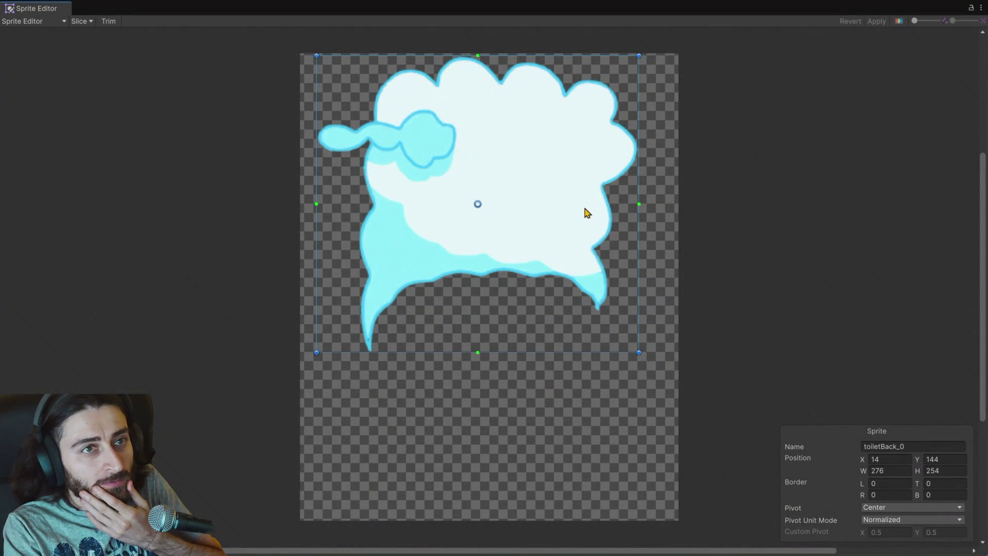
pyautogui.click(980, 8)
pyautogui.click(926, 37)
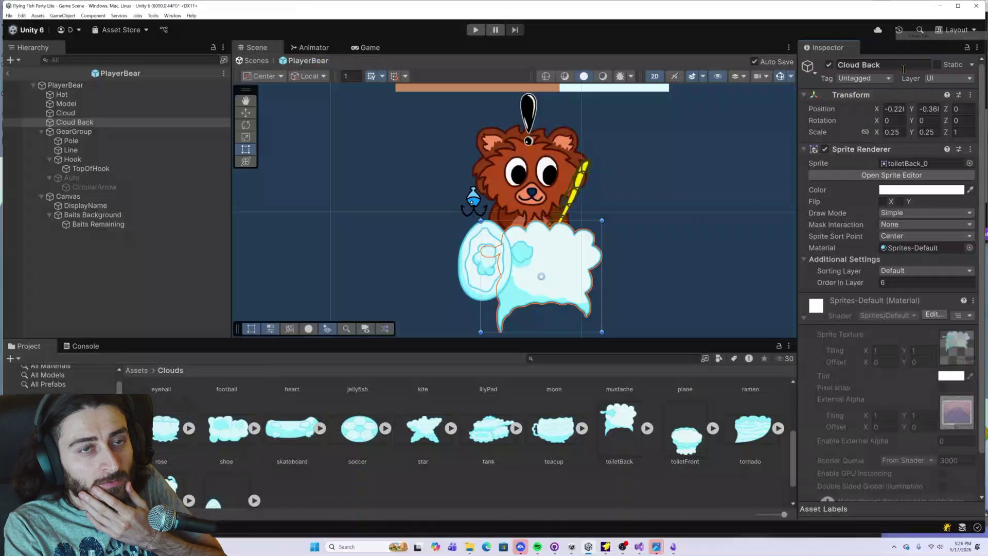
pyautogui.click(910, 211)
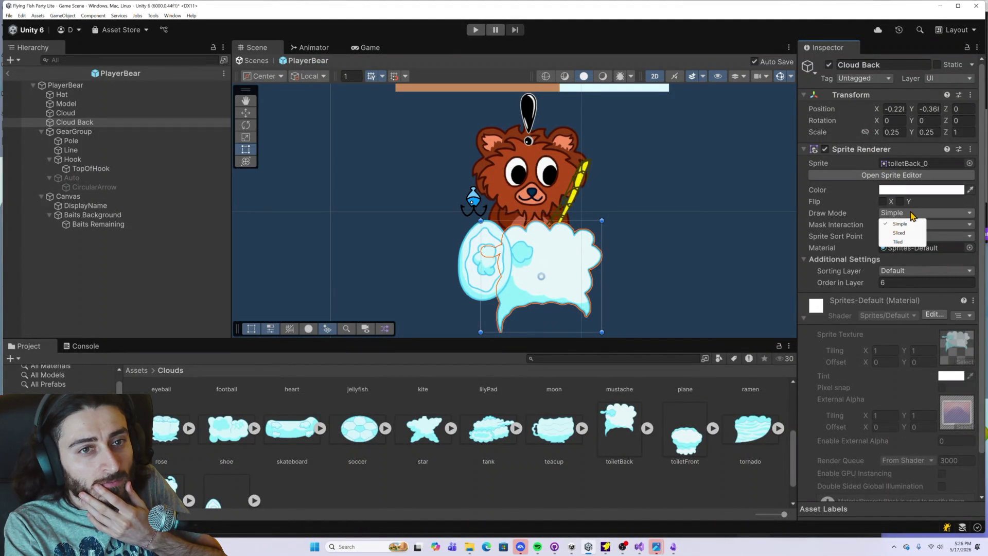
pyautogui.click(849, 197)
# Change the toiletBack texture's Sprite Mode from Multiple to Single and apply it
pyautogui.click(623, 426)
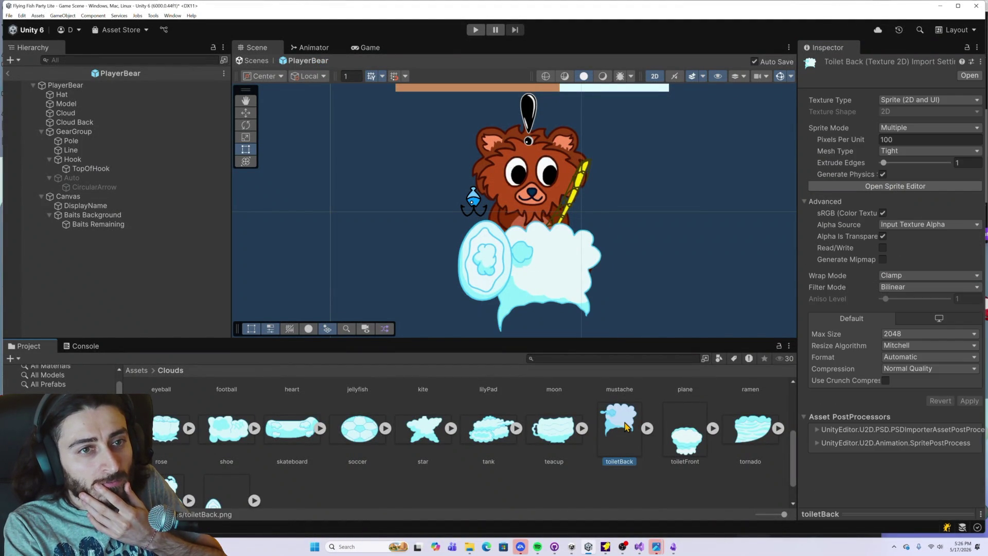
pyautogui.click(905, 129)
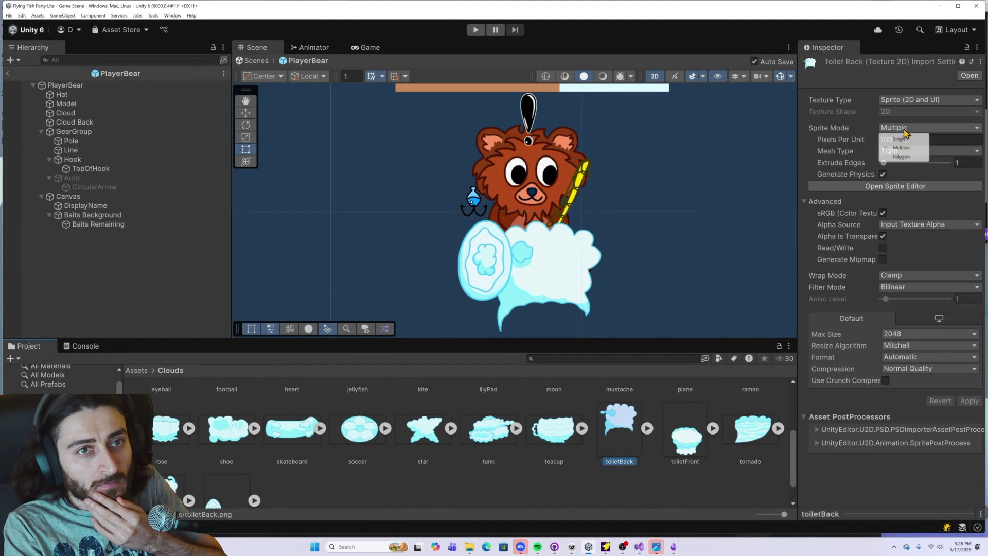
pyautogui.click(899, 139)
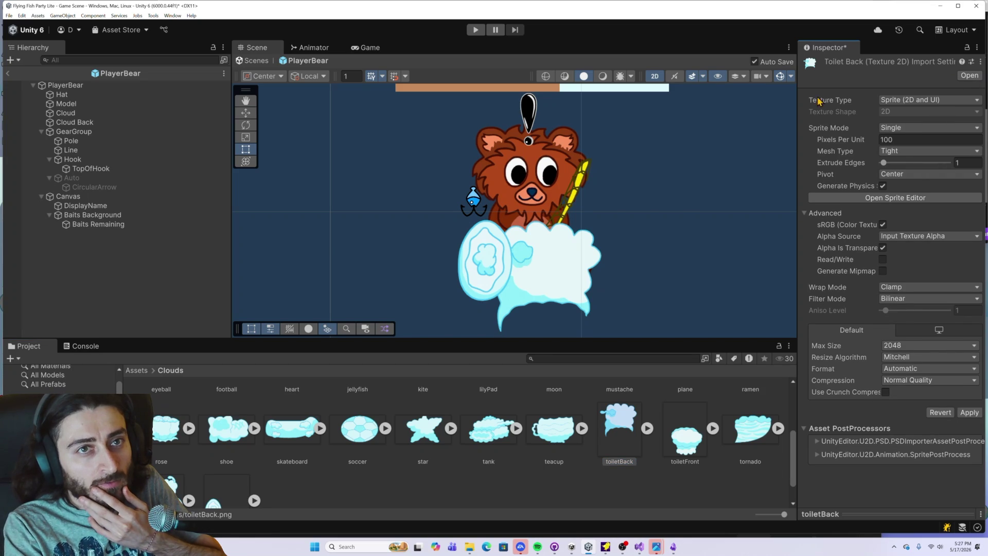
pyautogui.click(961, 410)
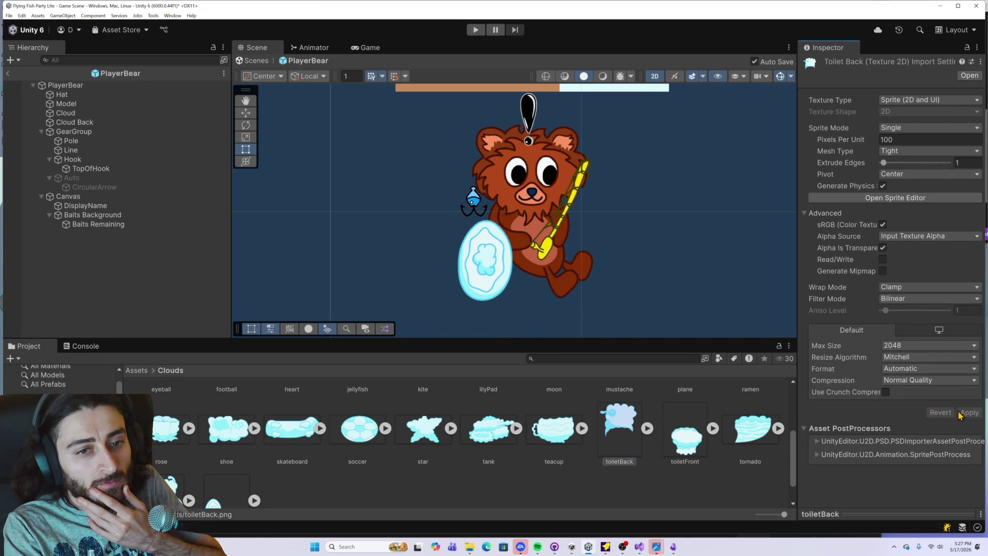
pyautogui.click(133, 122)
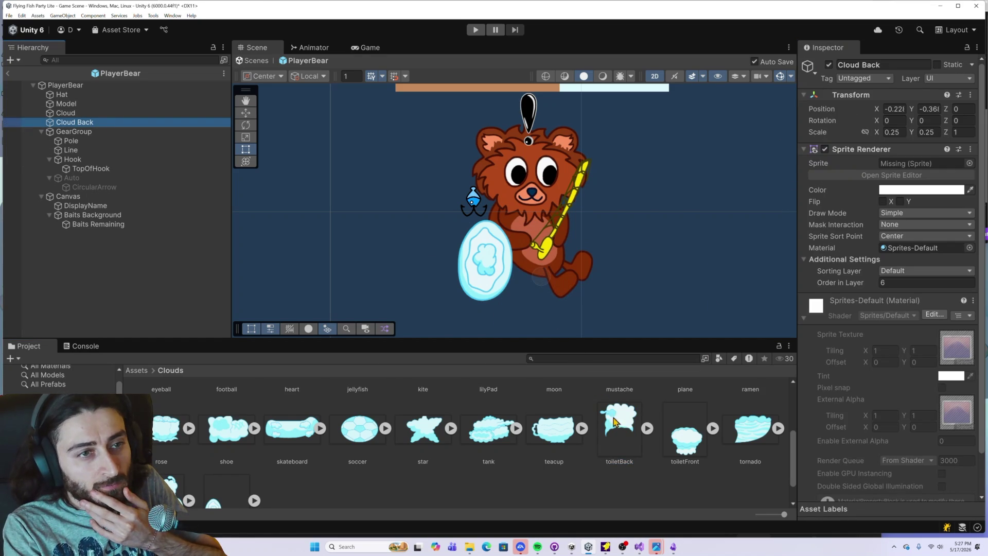
# Reassign the single toiletBack sprite to Cloud Back and lower its pivot in the Sprite Editor
pyautogui.moveTo(615, 422)
pyautogui.mouseDown()
pyautogui.moveTo(746, 298)
pyautogui.moveTo(916, 164)
pyautogui.mouseUp()
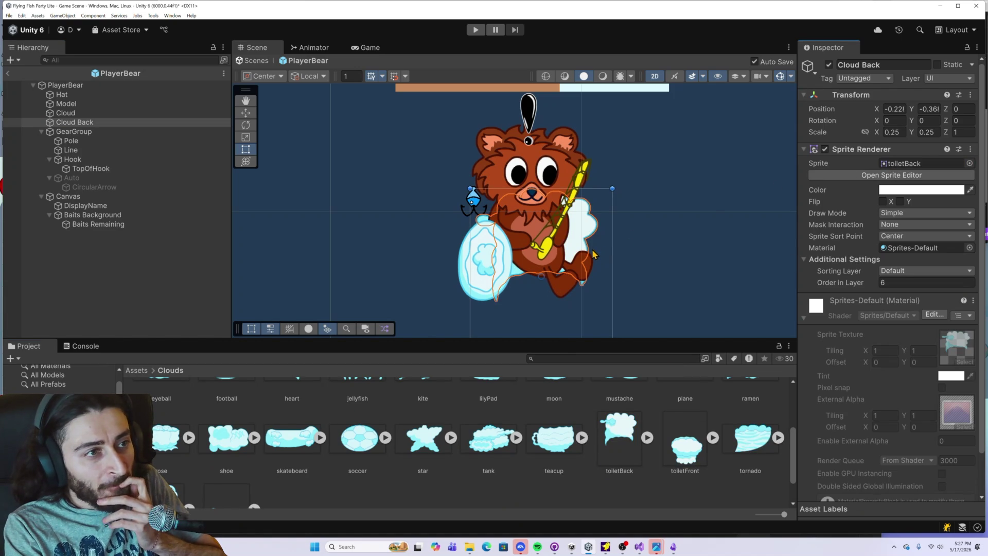
pyautogui.click(844, 175)
pyautogui.moveTo(490, 287); pyautogui.dragTo(487, 362)
pyautogui.click(877, 21)
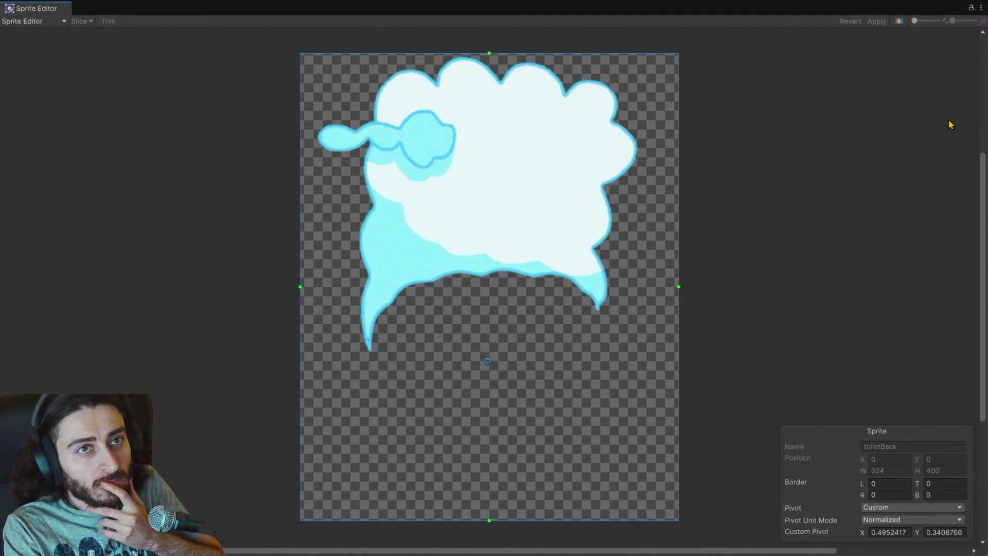
pyautogui.click(980, 8)
pyautogui.click(934, 36)
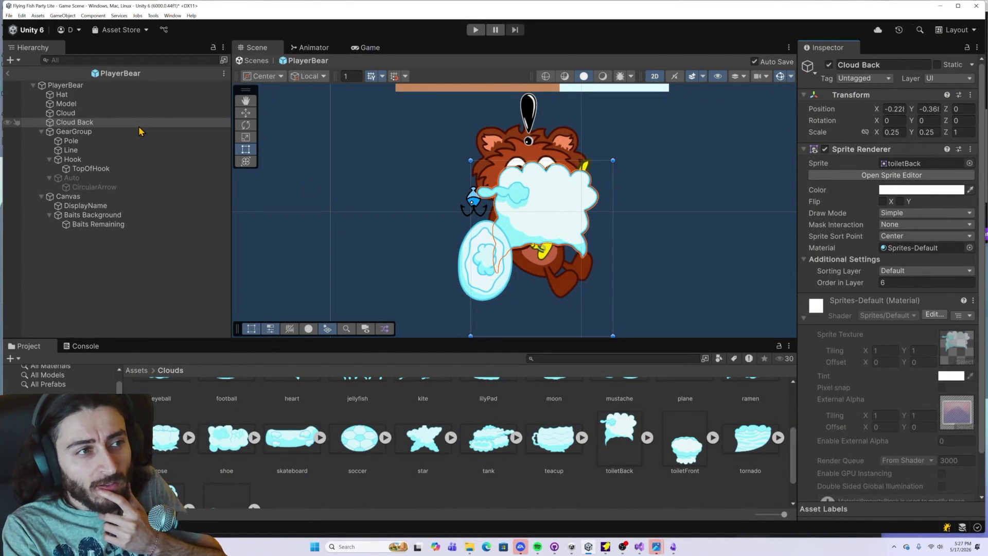
# Set Cloud Back's Order in Layer to 5
pyautogui.click(901, 284)
pyautogui.write('5')
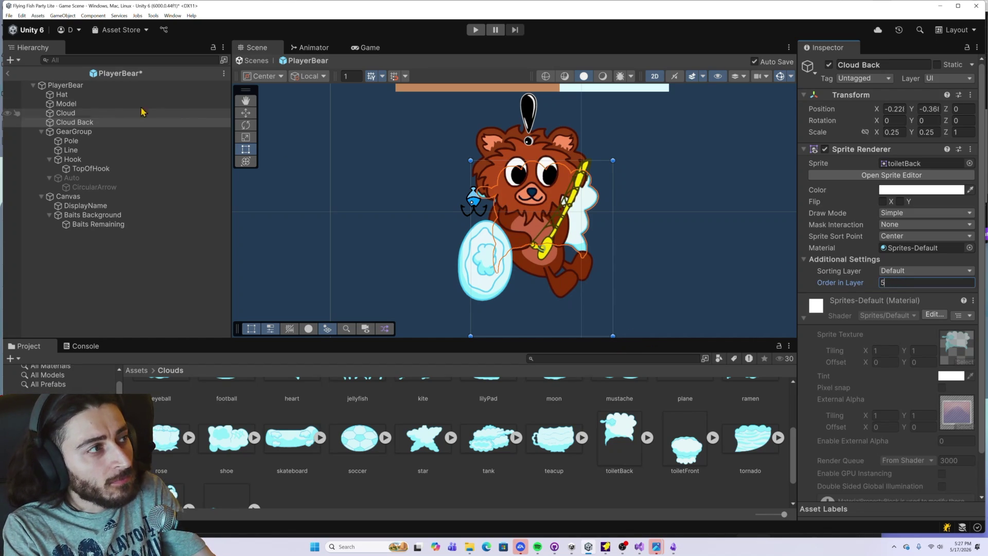
pyautogui.click(82, 114)
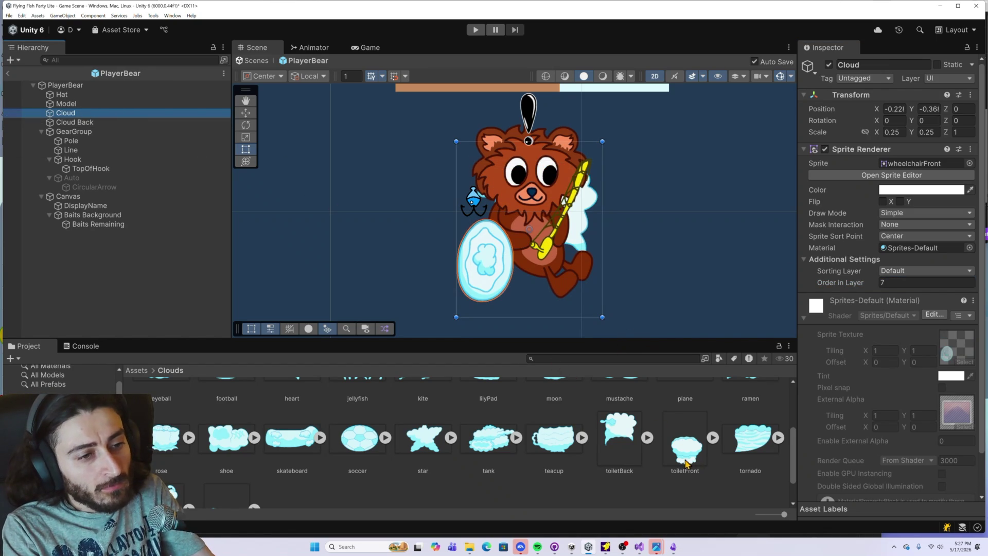
pyautogui.moveTo(687, 452); pyautogui.dragTo(903, 168)
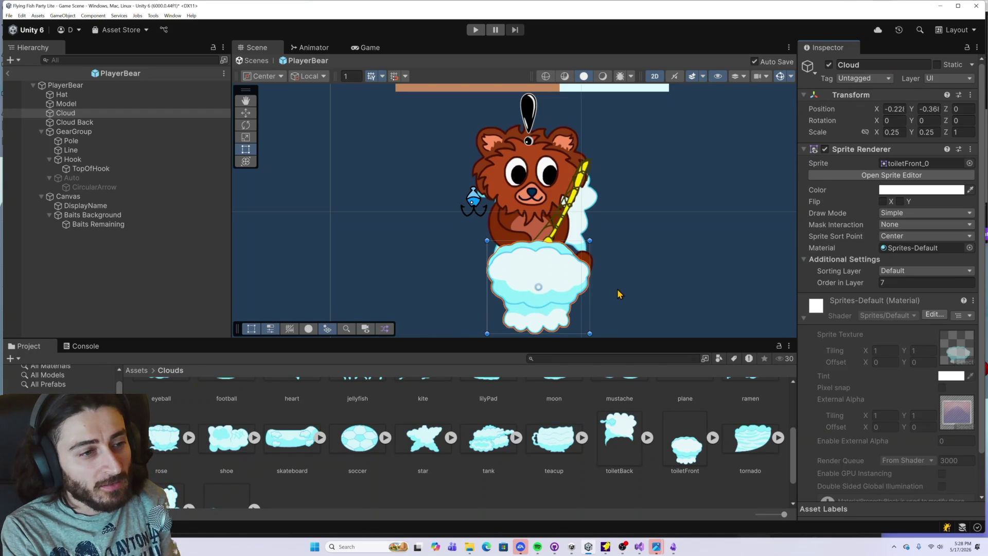
pyautogui.scroll(-1, 457, 391)
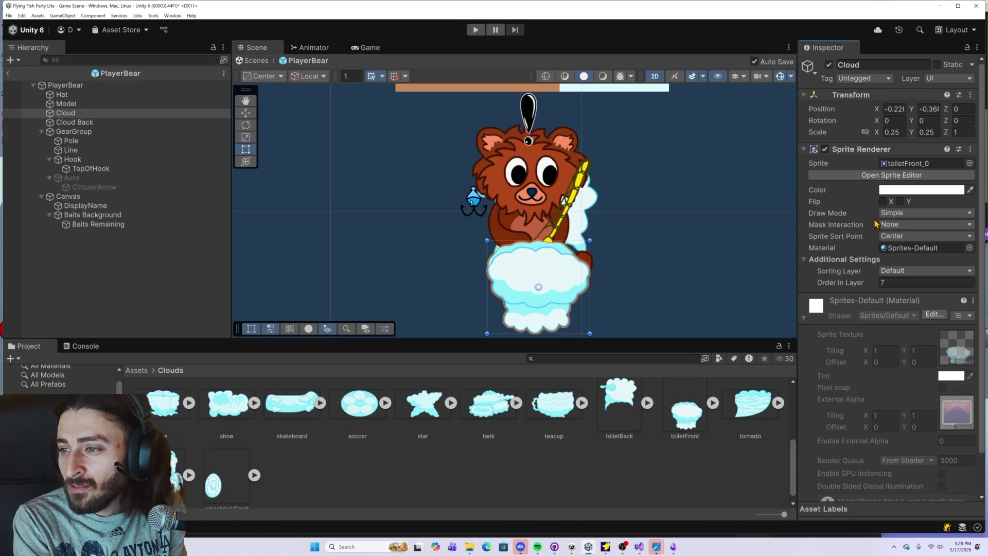
pyautogui.scroll(5, 561, 278)
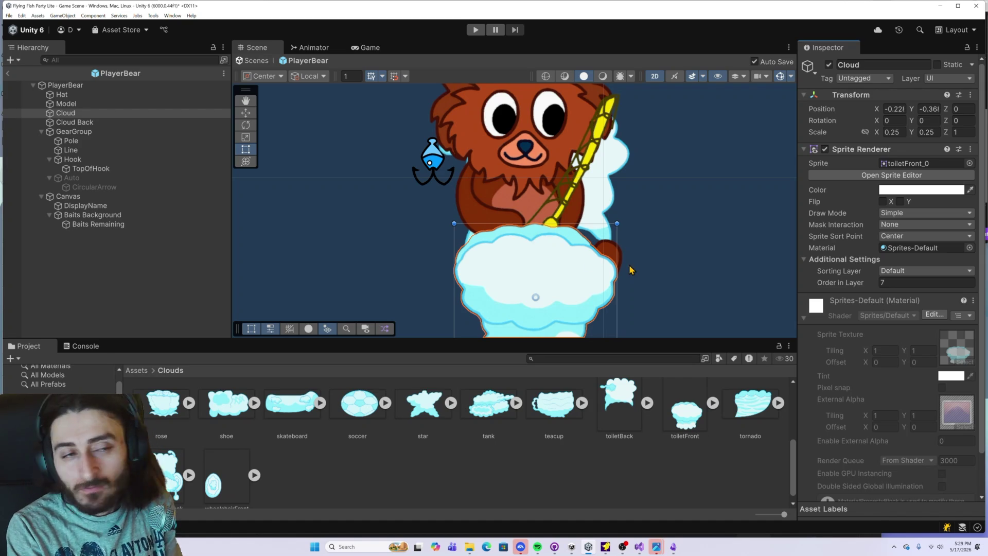
# Raise toiletFront_0's pivot to about (0.511, 0.732) in the Sprite Editor and apply
pyautogui.click(883, 175)
pyautogui.moveTo(511, 363); pyautogui.dragTo(508, 334)
pyautogui.click(876, 22)
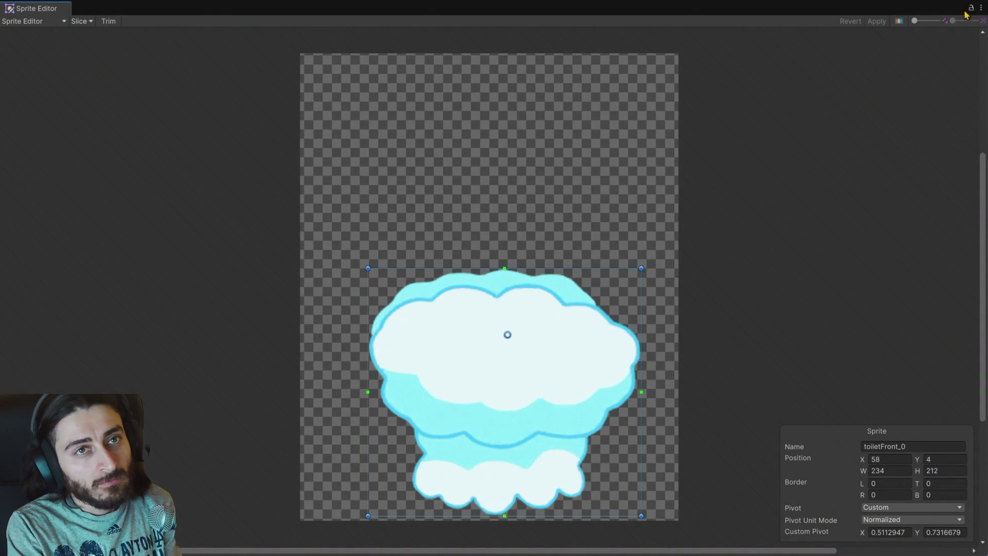
pyautogui.click(981, 8)
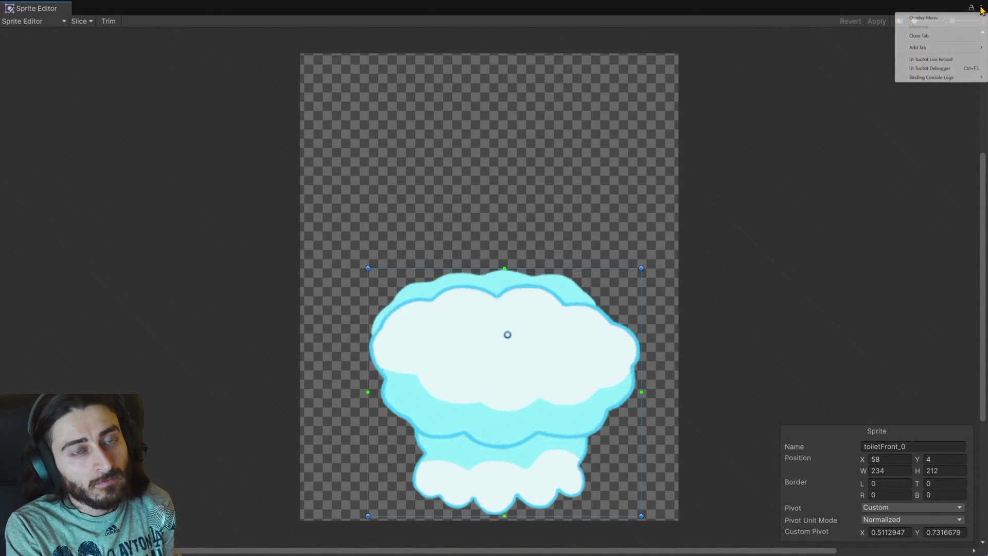
pyautogui.click(920, 38)
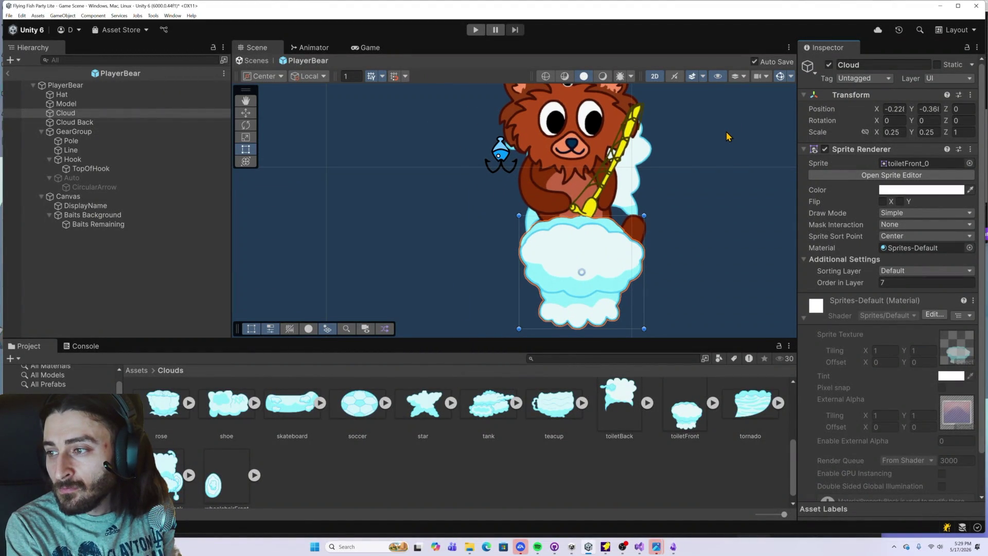
pyautogui.scroll(-3, 709, 164)
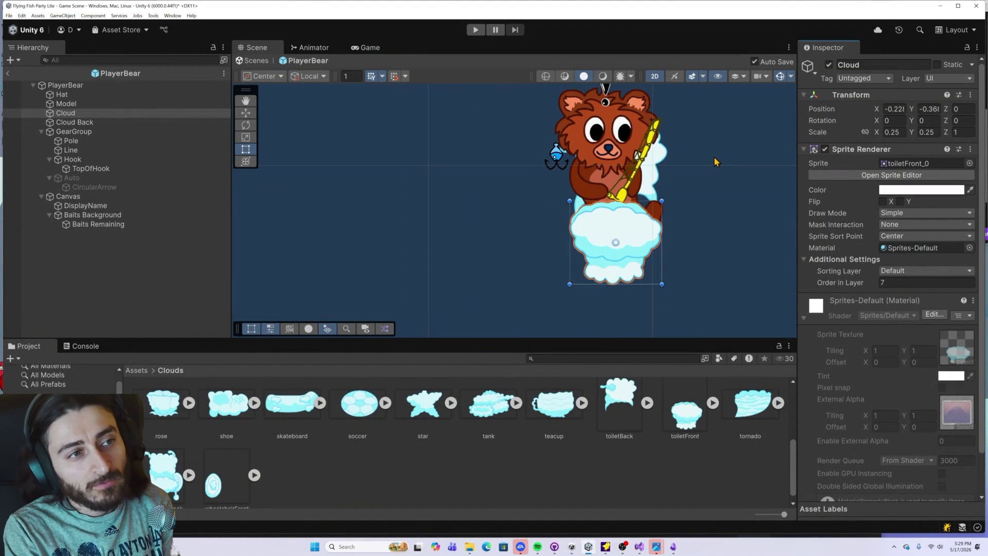
# Recentre the Scene view on the bear and assign toiletFront_0 to Cloud Back's Sprite
pyautogui.moveTo(714, 161); pyautogui.dragTo(664, 163)
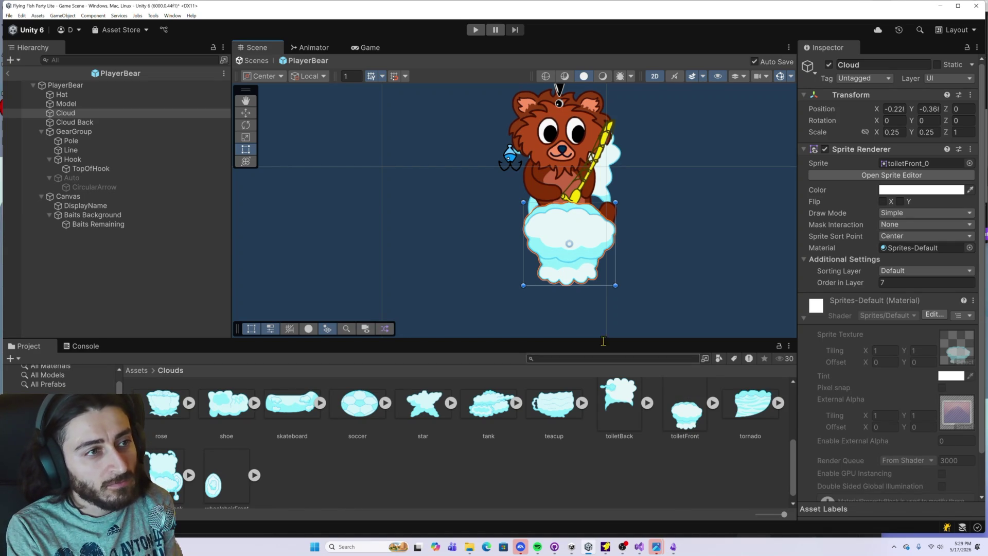
pyautogui.click(165, 123)
pyautogui.moveTo(683, 392)
pyautogui.mouseDown()
pyautogui.moveTo(684, 411)
pyautogui.moveTo(898, 168)
pyautogui.mouseUp()
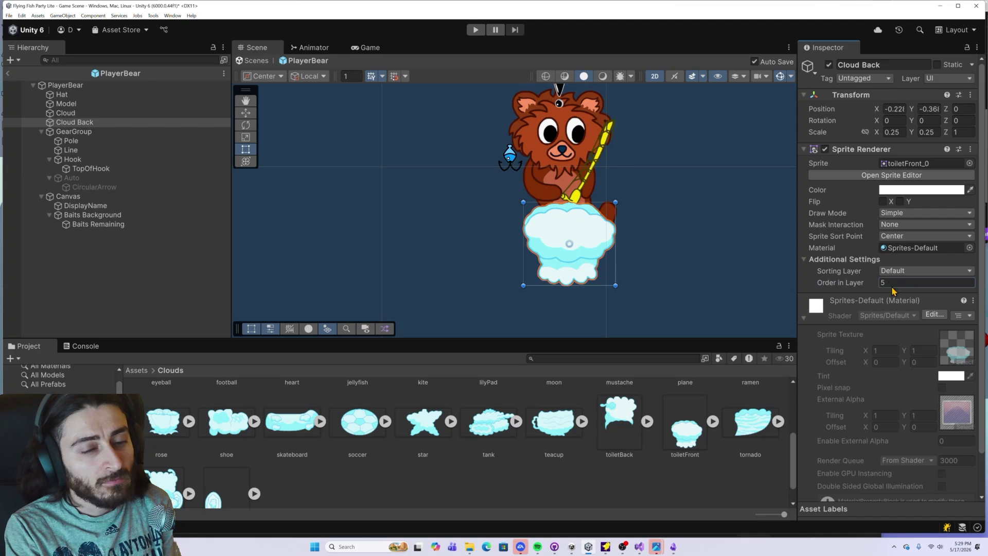
# Correct Cloud Back's Order in Layer to 5, then open the Cloud object's sprite picker
pyautogui.click(890, 284)
pyautogui.write('4')
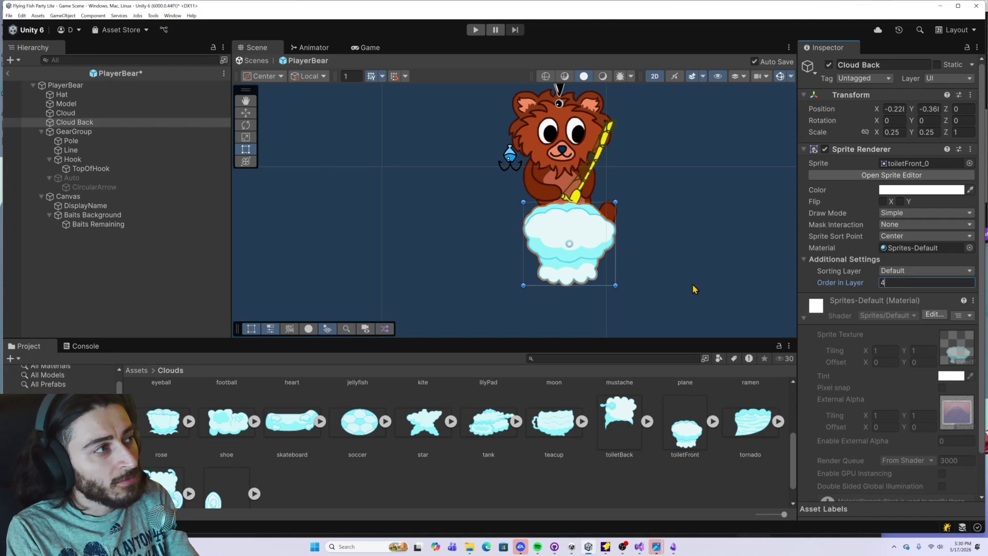
pyautogui.click(103, 113)
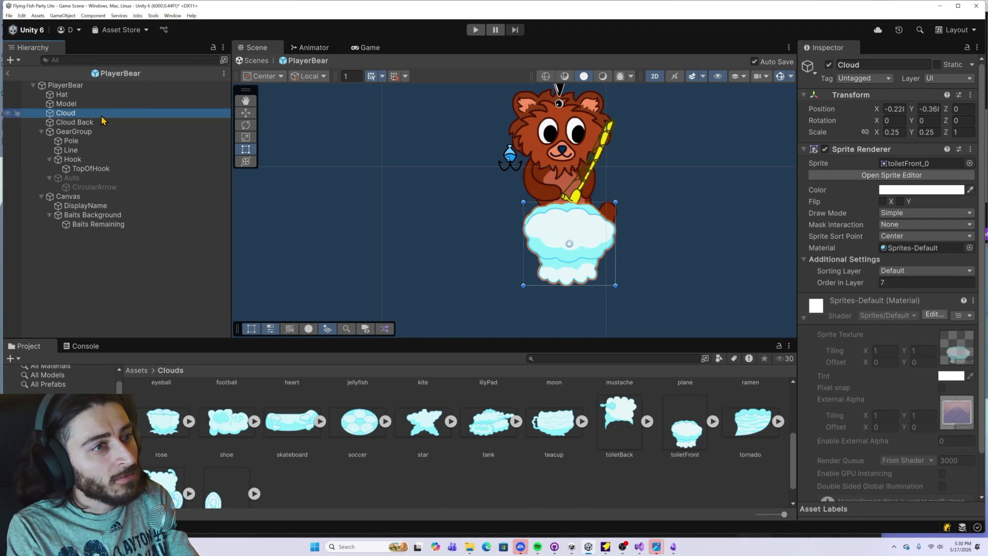
pyautogui.click(103, 122)
pyautogui.click(892, 284)
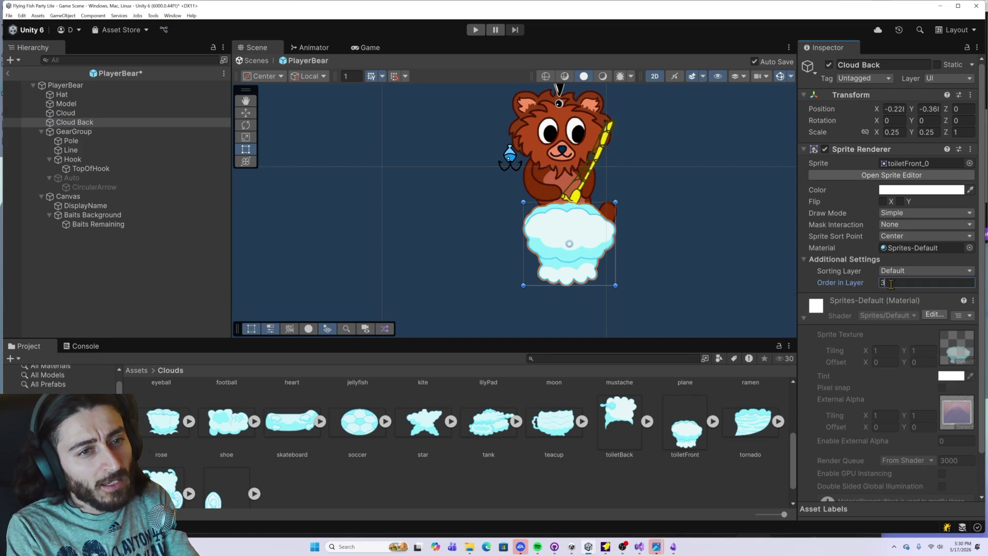
pyautogui.press('BackSpace')
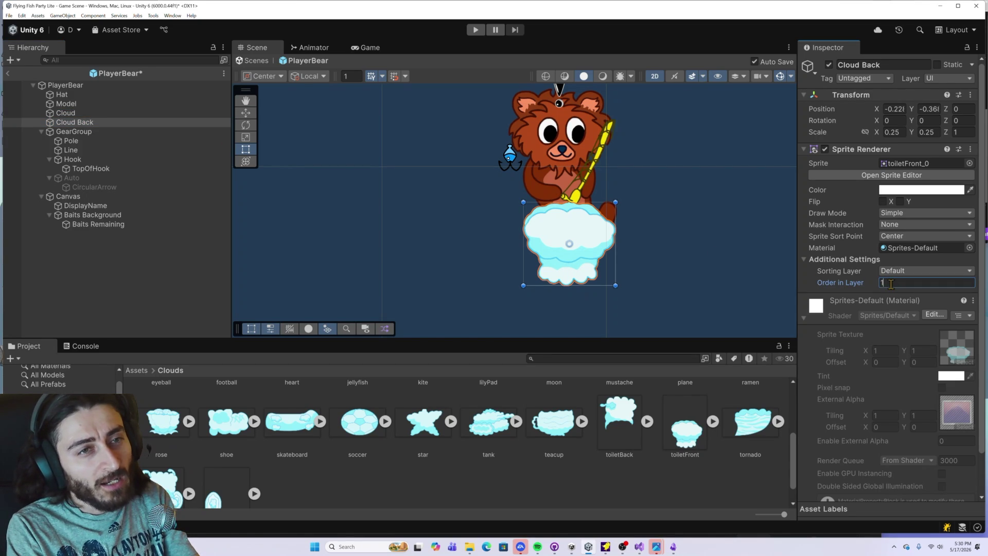
pyautogui.press('Delete')
pyautogui.write('5')
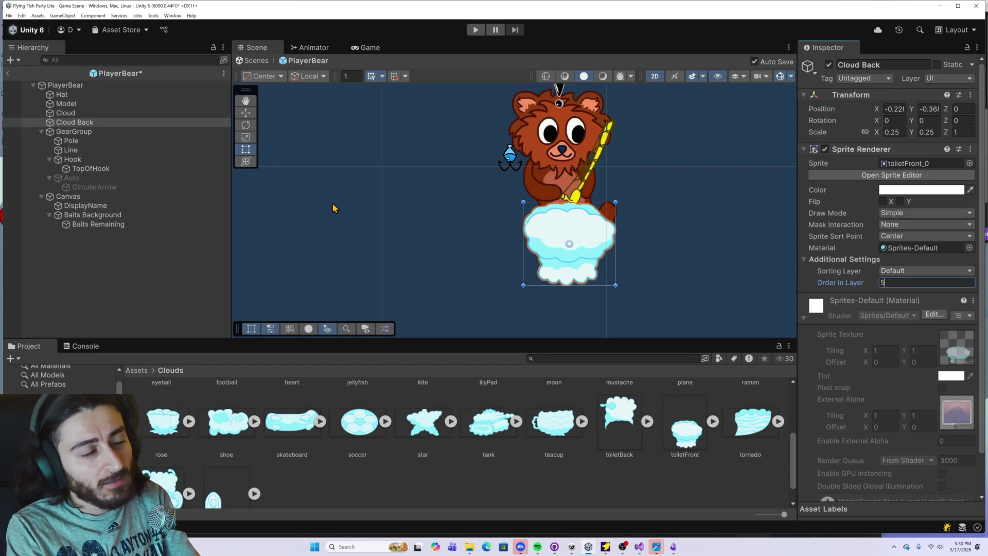
pyautogui.click(77, 113)
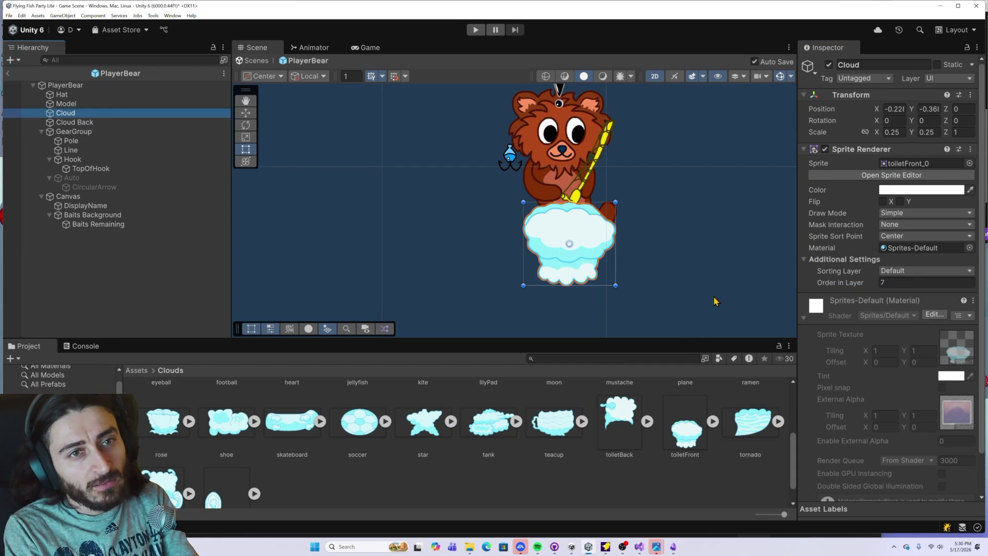
pyautogui.click(959, 163)
# Set the Cloud object's sprite to None and zoom the Scene view out to check the bear
pyautogui.click(969, 163)
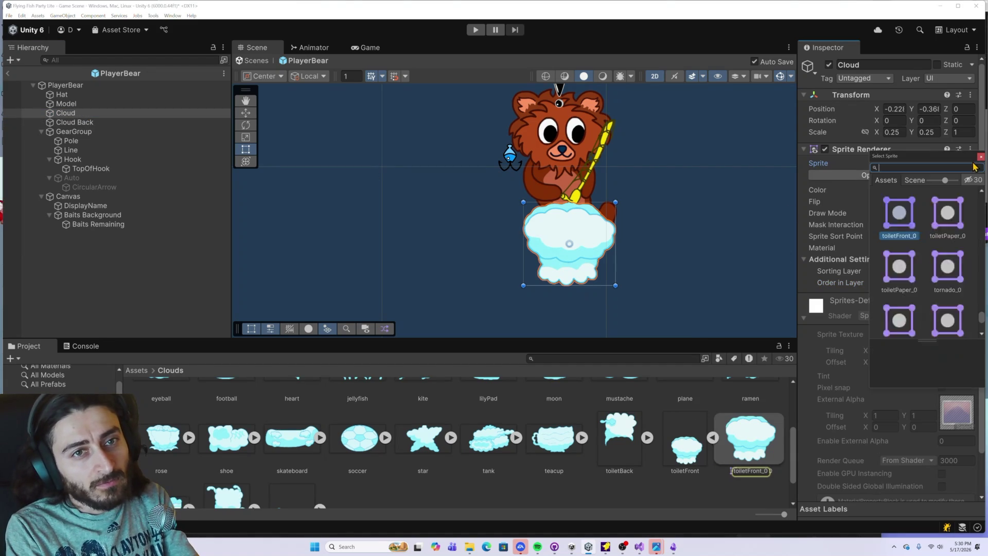
pyautogui.scroll(10, 938, 256)
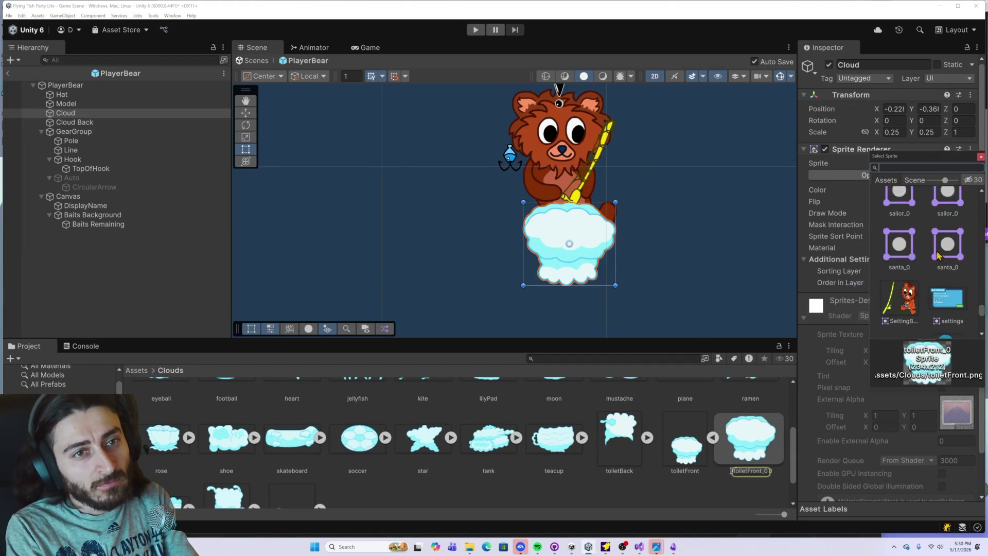
pyautogui.scroll(10, 937, 256)
pyautogui.click(895, 206)
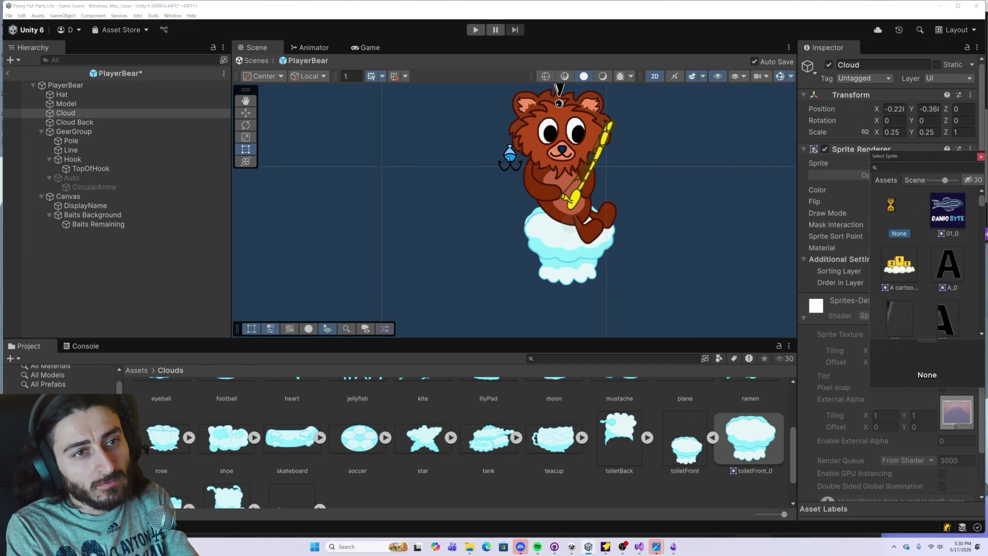
pyautogui.click(655, 233)
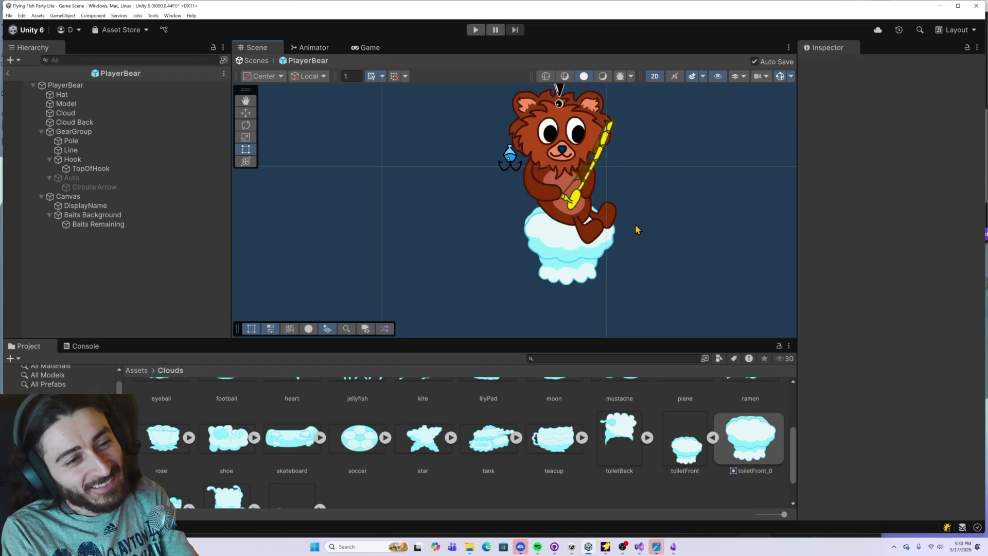
pyautogui.scroll(-5, 636, 230)
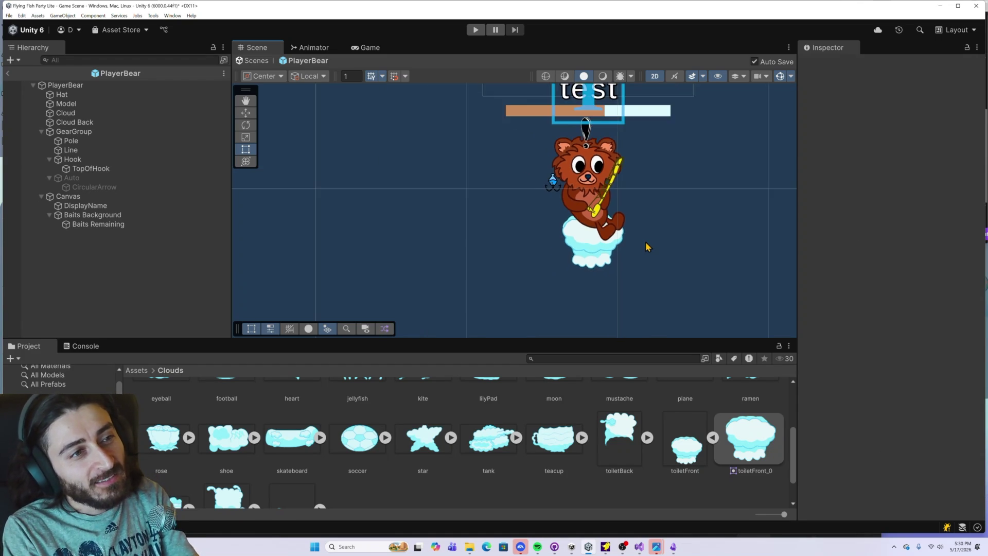
pyautogui.scroll(5, 648, 251)
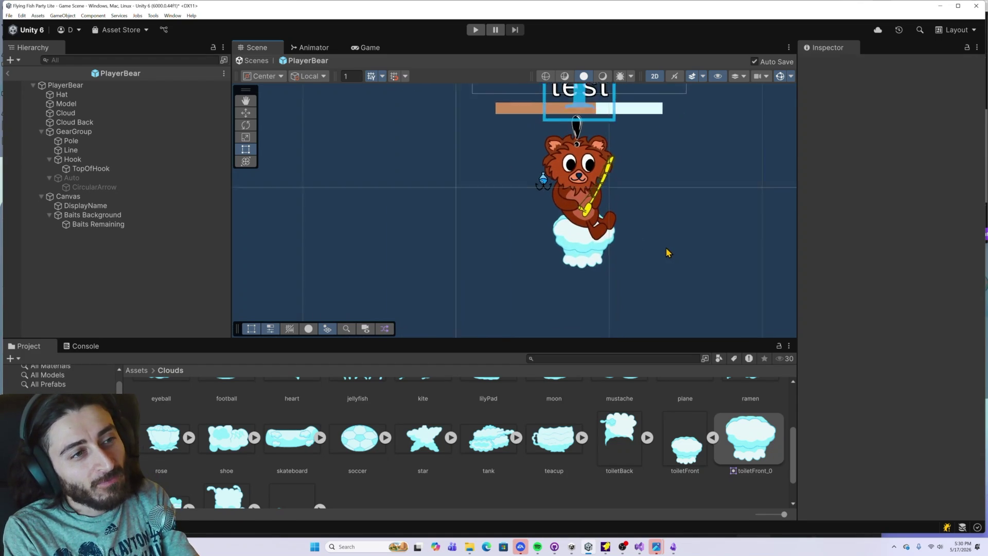
pyautogui.scroll(-3, 660, 250)
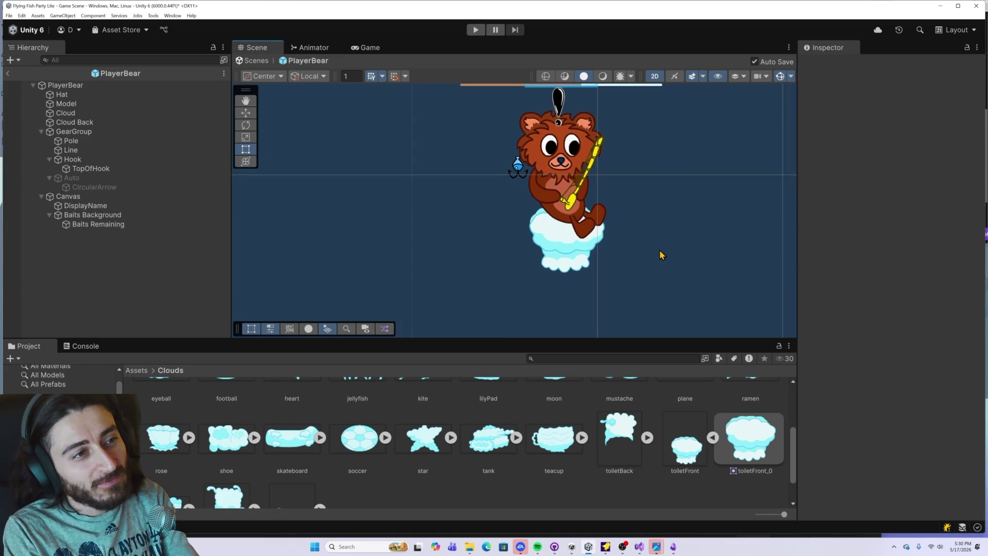
pyautogui.scroll(-2, 660, 256)
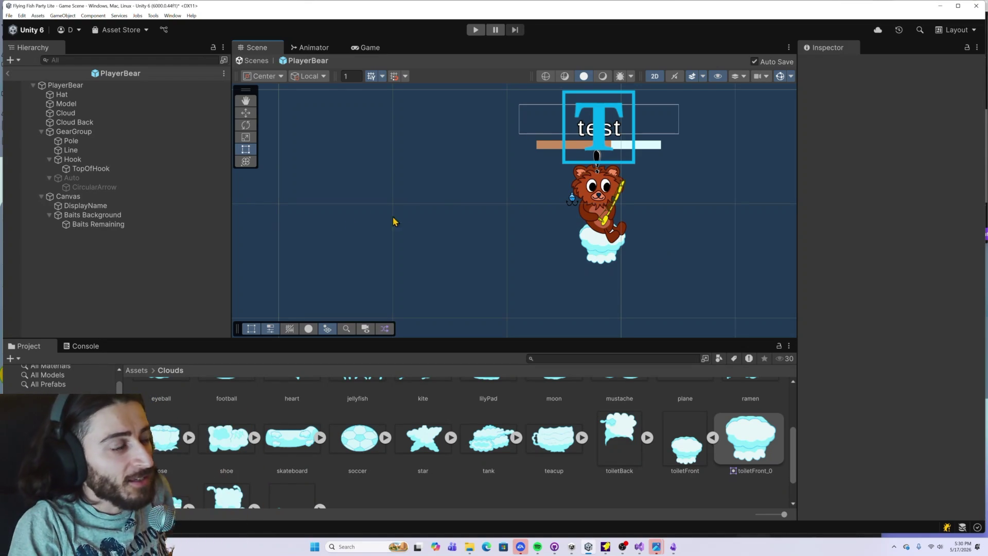
# Clear Cloud Back's sprite, then give it the wheelchairBack_0 sprite
pyautogui.press('Up')
pyautogui.press('Up')
pyautogui.press('Up')
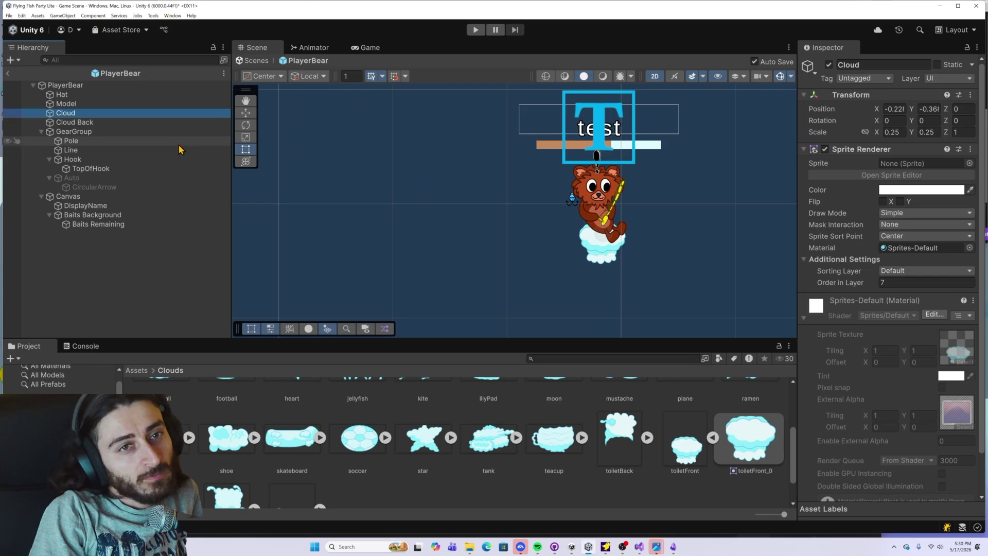
pyautogui.click(113, 123)
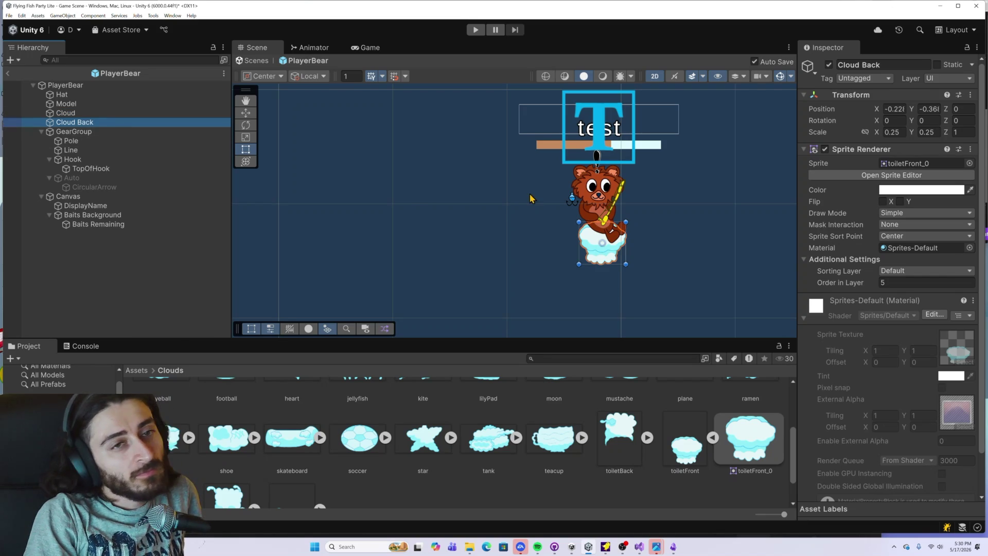
pyautogui.click(970, 163)
pyautogui.scroll(15, 904, 249)
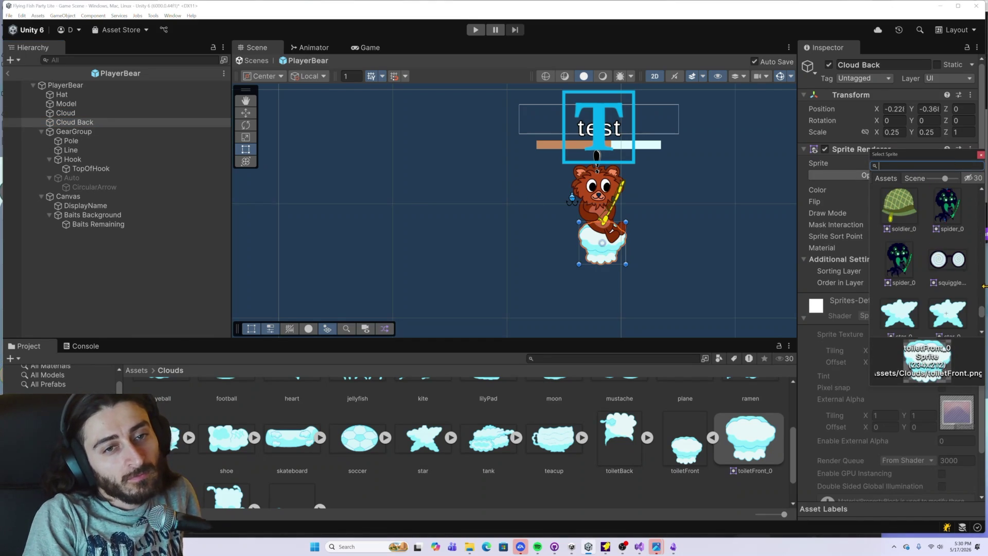
pyautogui.click(901, 216)
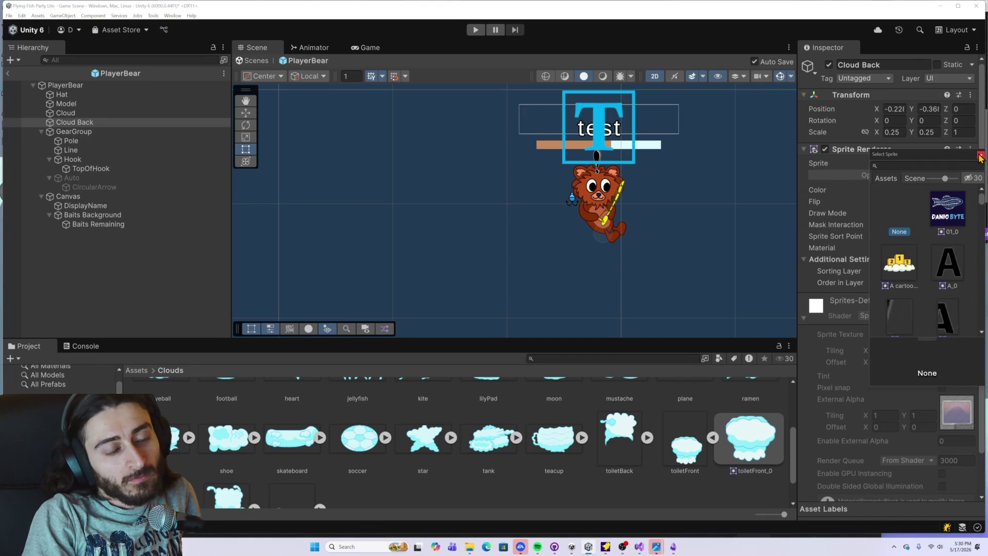
pyautogui.click(980, 157)
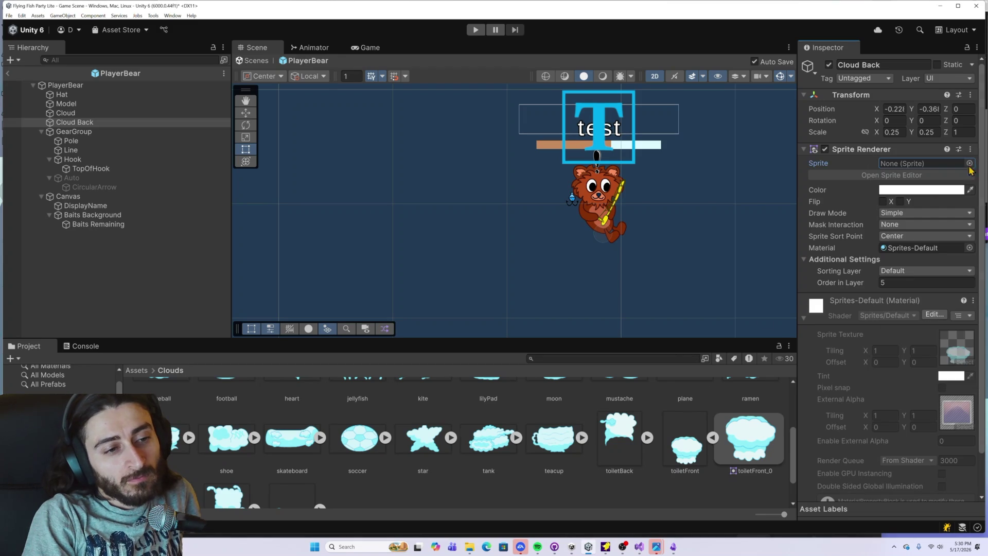
pyautogui.scroll(-2, 607, 412)
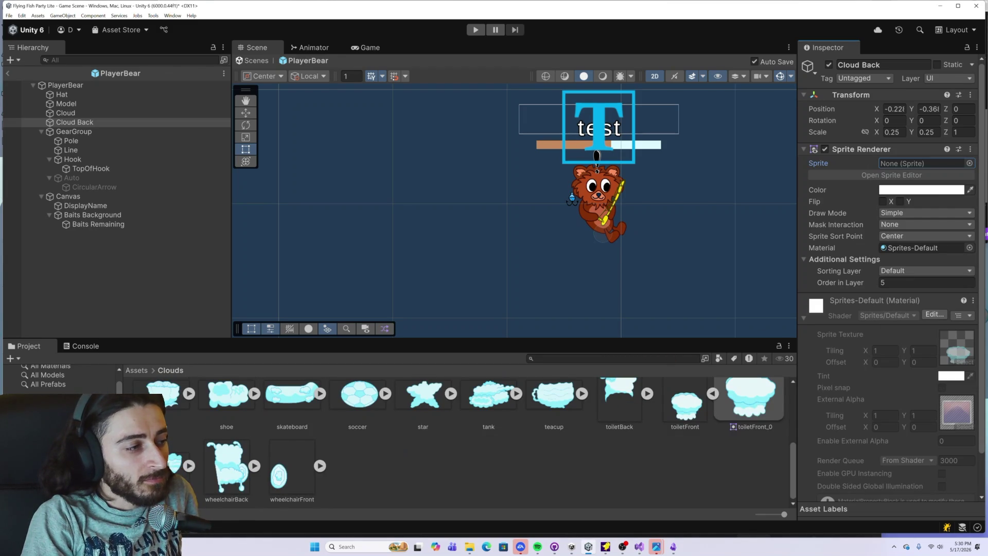
pyautogui.moveTo(222, 462); pyautogui.dragTo(903, 166)
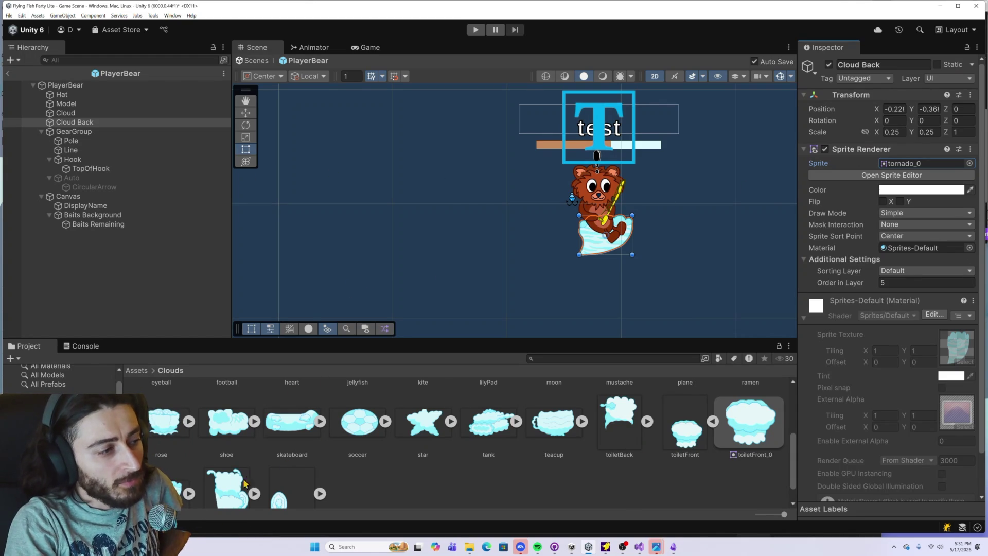
pyautogui.moveTo(243, 478)
pyautogui.mouseDown()
pyautogui.moveTo(463, 360)
pyautogui.moveTo(910, 174)
pyautogui.mouseUp()
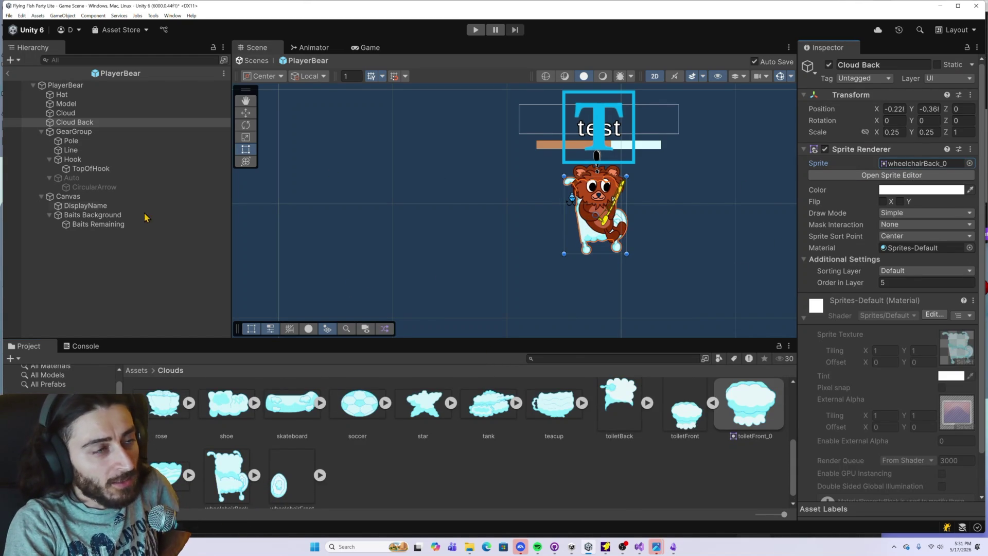
# Give the front Cloud object the wheelchairFront sprite
pyautogui.click(65, 112)
pyautogui.moveTo(278, 480)
pyautogui.mouseDown()
pyautogui.moveTo(363, 450)
pyautogui.moveTo(772, 232)
pyautogui.moveTo(914, 171)
pyautogui.mouseUp()
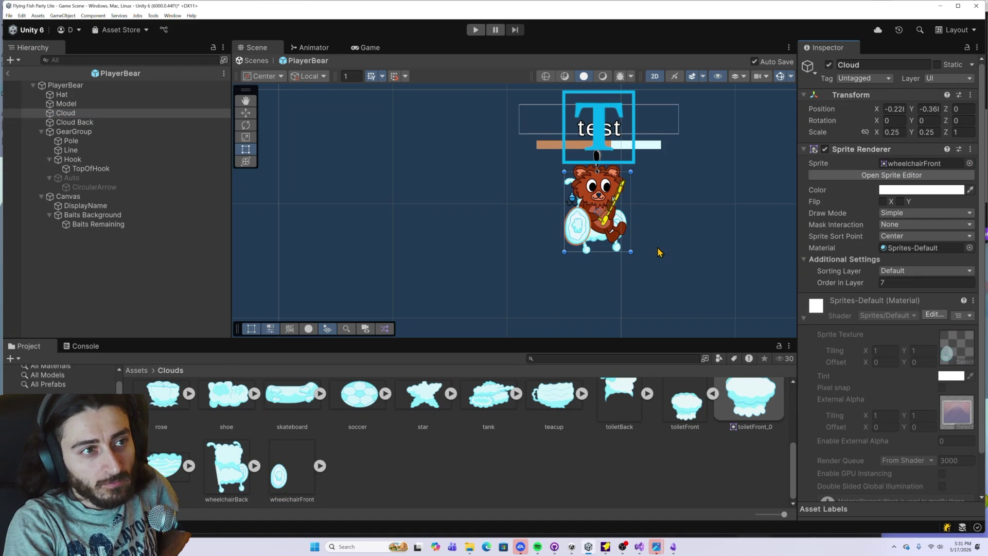
pyautogui.scroll(5, 659, 252)
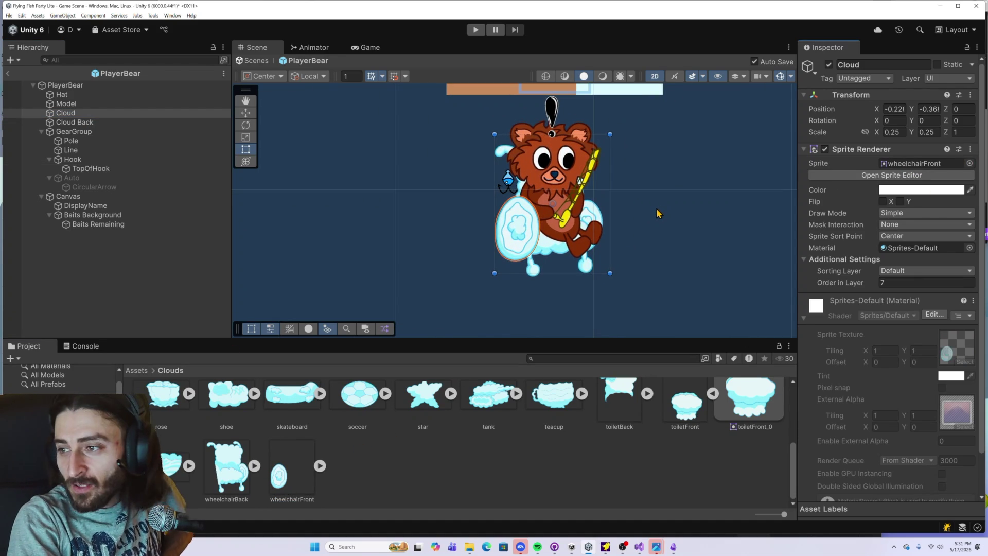
pyautogui.scroll(2, 656, 213)
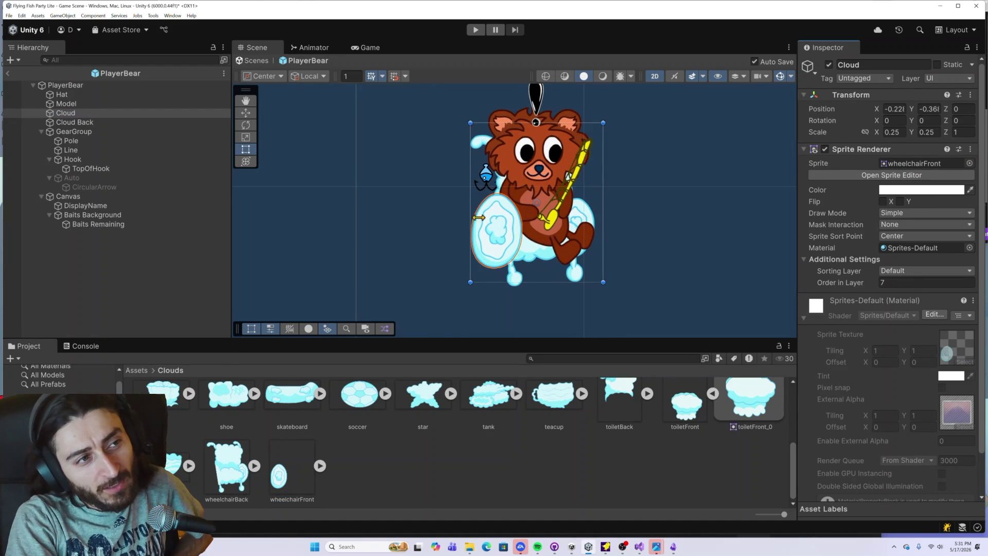
# Drag the Hook in the Scene view to the fishing rod's tip, at X 0.502
pyautogui.click(653, 235)
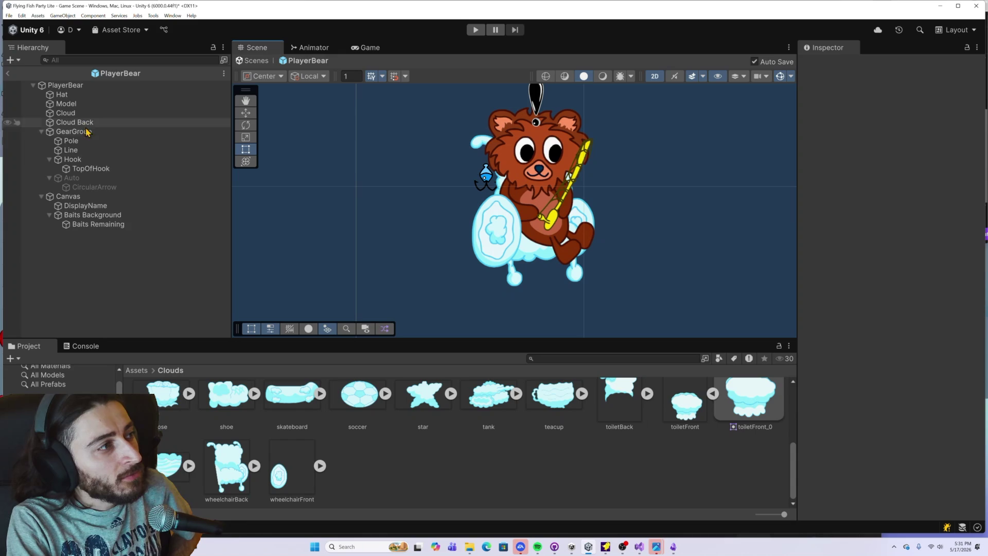
pyautogui.click(109, 159)
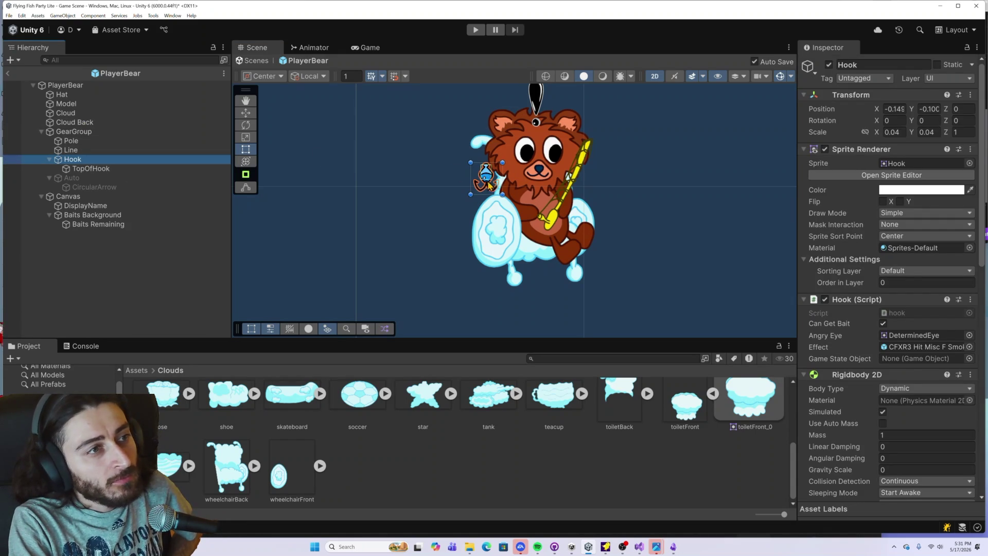
pyautogui.moveTo(487, 181)
pyautogui.mouseDown()
pyautogui.moveTo(600, 166)
pyautogui.moveTo(596, 180)
pyautogui.mouseUp()
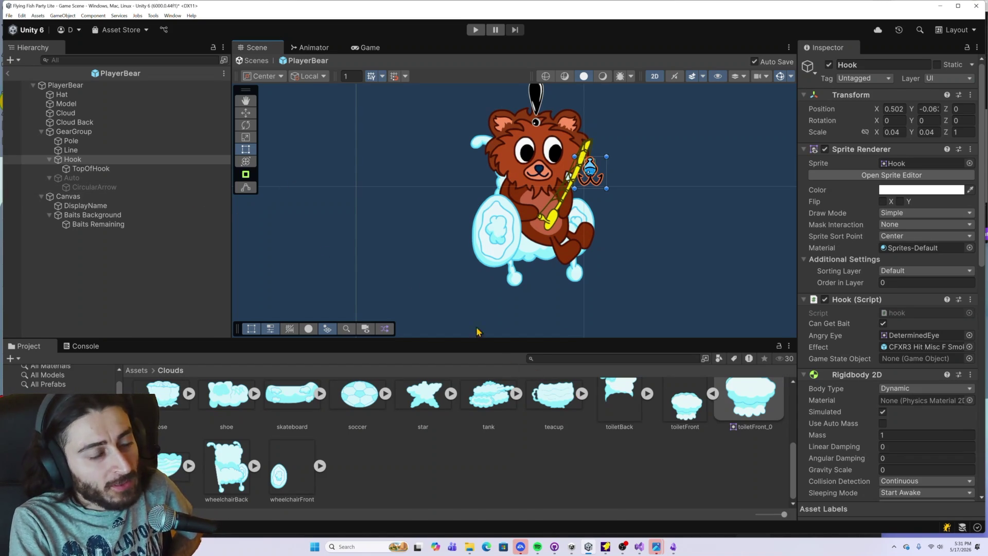
pyautogui.click(75, 122)
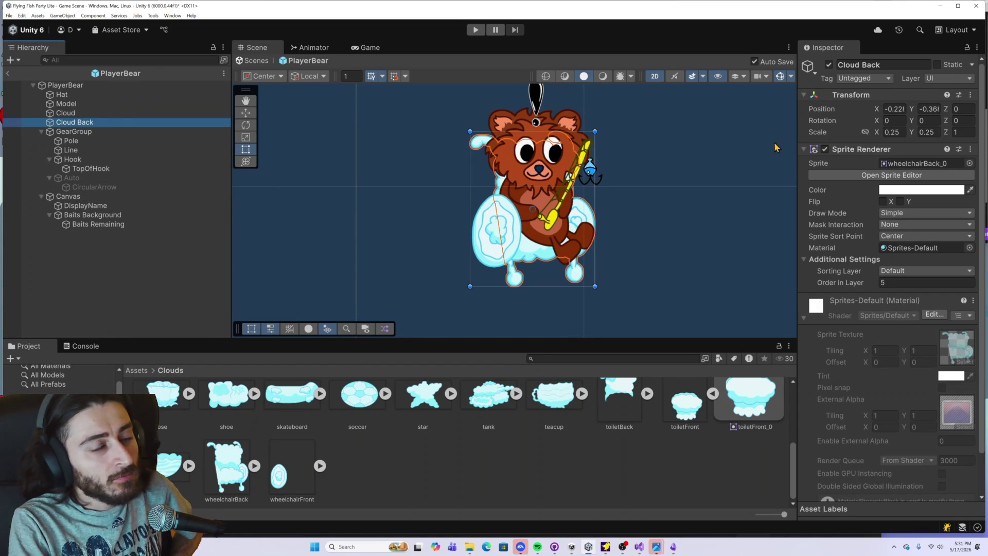
# Clear Cloud Back's sprite by setting it to None
pyautogui.click(922, 164)
pyautogui.click(969, 163)
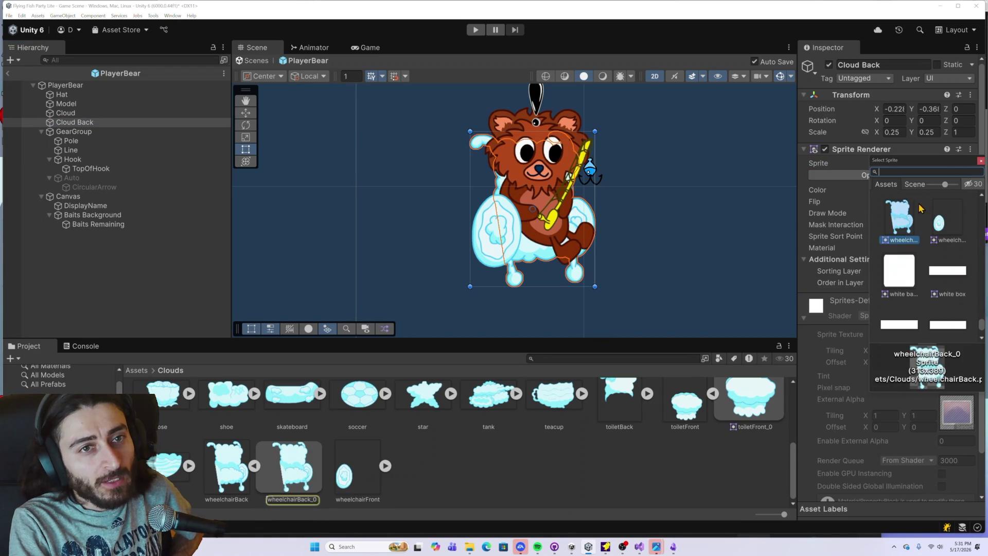
pyautogui.scroll(10, 949, 268)
pyautogui.scroll(5, 922, 288)
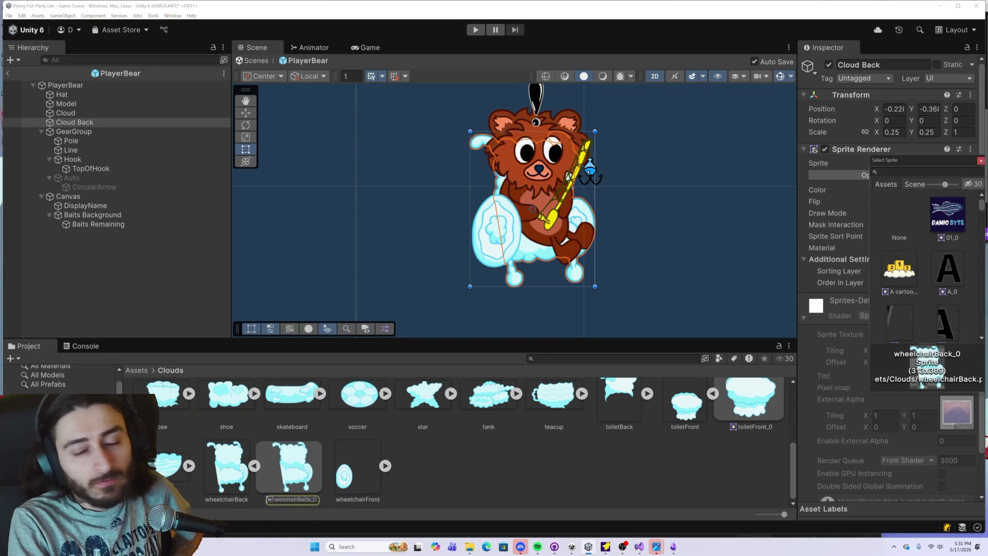
pyautogui.click(902, 214)
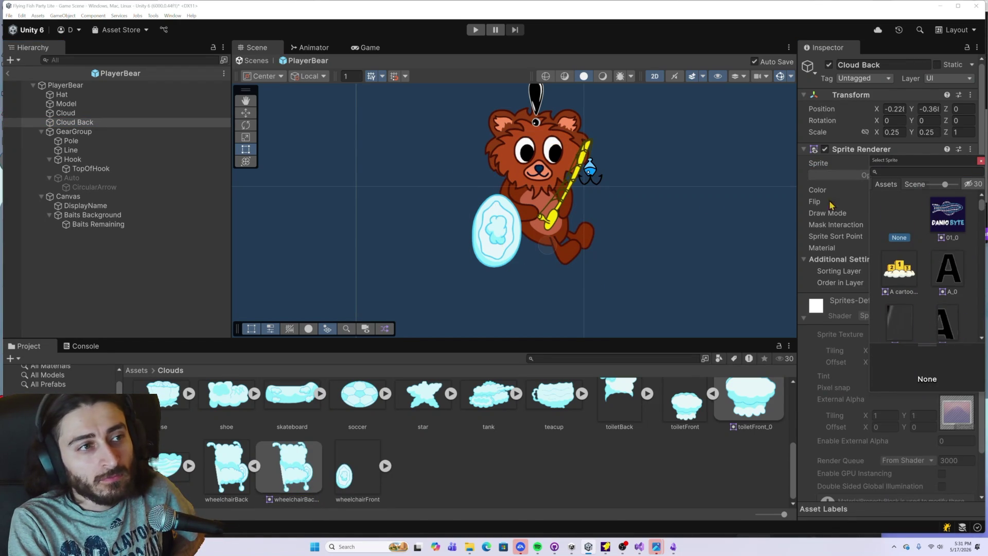
# Select the front Cloud and assign it the tornado_0 sprite
pyautogui.click(79, 114)
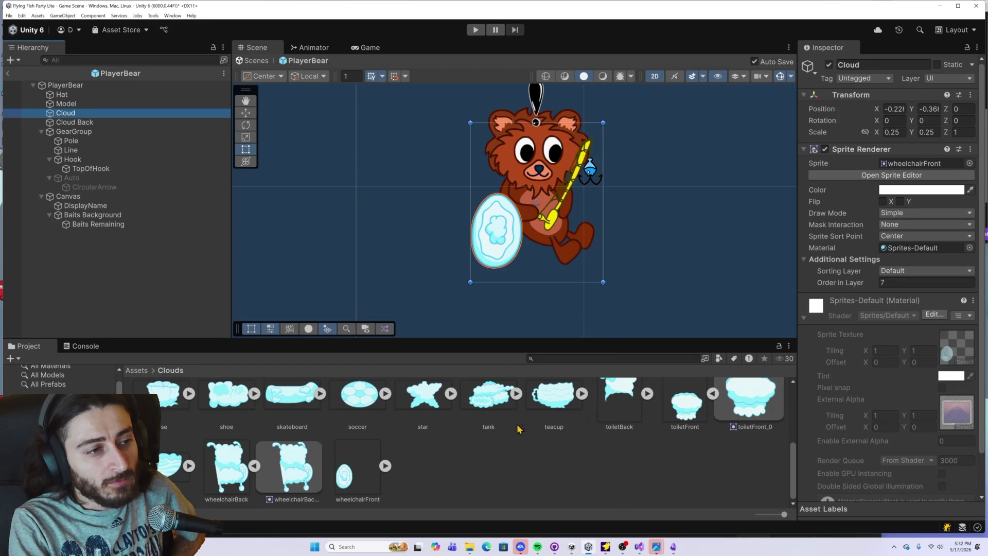
pyautogui.moveTo(340, 472)
pyautogui.mouseDown()
pyautogui.moveTo(669, 360)
pyautogui.moveTo(904, 213)
pyautogui.moveTo(915, 166)
pyautogui.mouseUp()
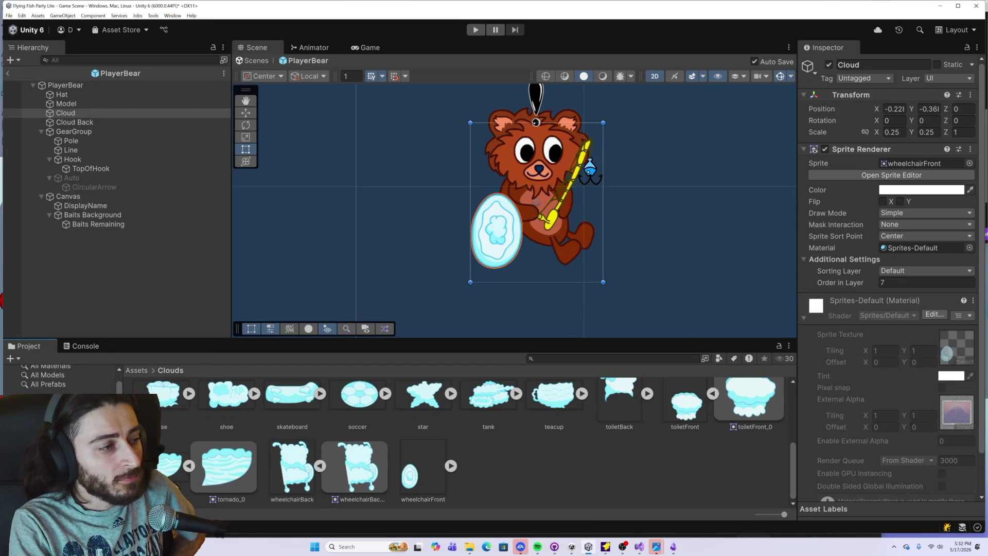
pyautogui.click(165, 468)
pyautogui.moveTo(269, 440)
pyautogui.mouseDown()
pyautogui.moveTo(308, 438)
pyautogui.moveTo(162, 465)
pyautogui.mouseUp()
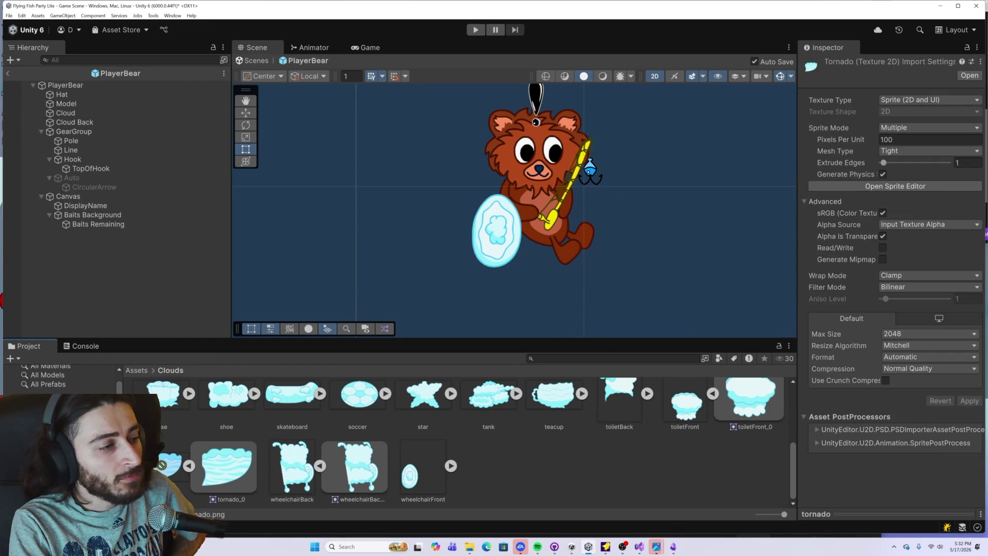
pyautogui.click(77, 113)
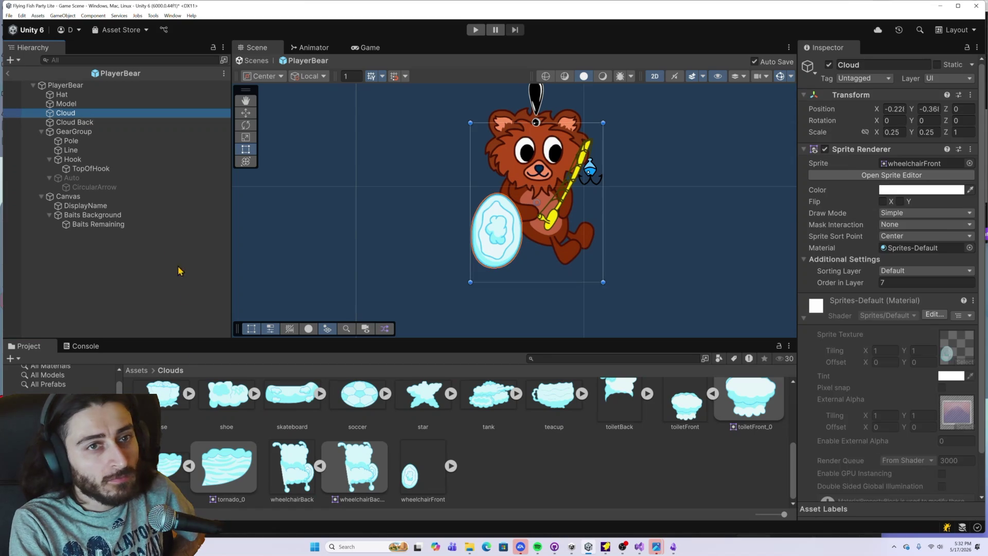
pyautogui.click(168, 466)
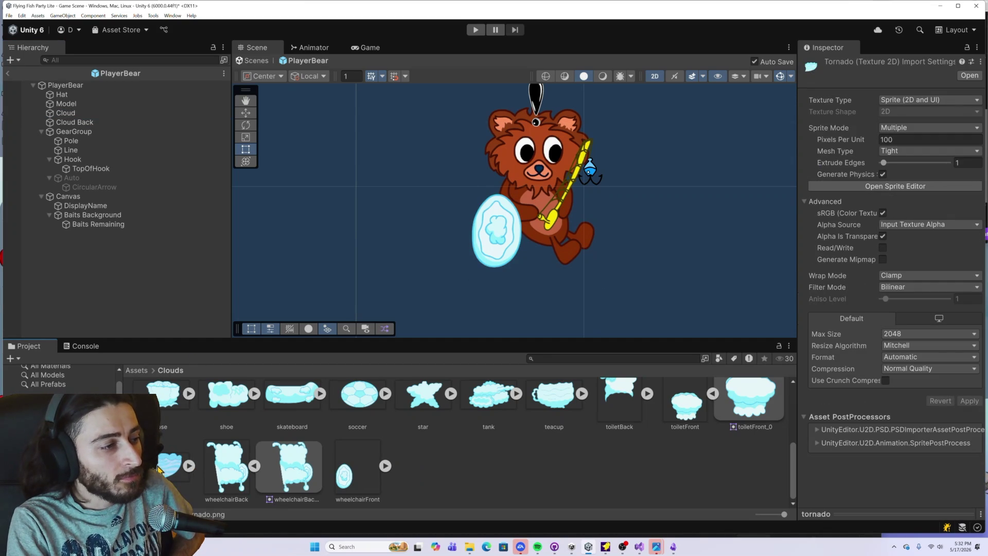
pyautogui.click(190, 465)
pyautogui.scroll(1, 221, 449)
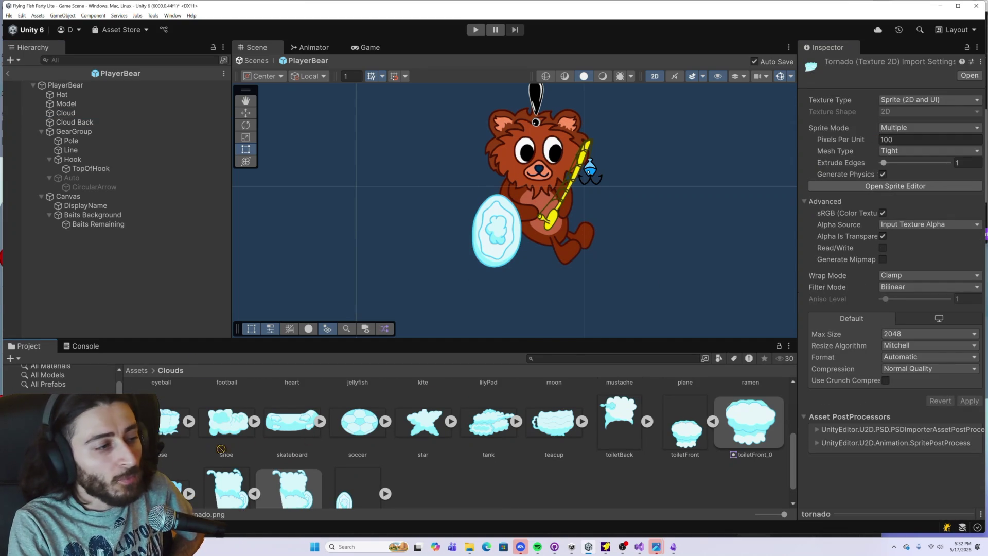
pyautogui.scroll(-2, 173, 483)
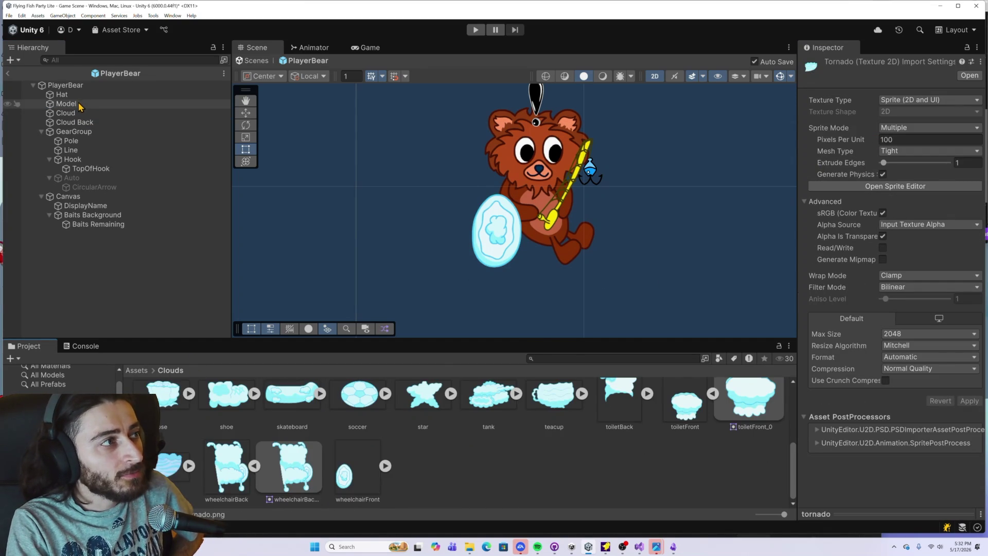
pyautogui.click(74, 114)
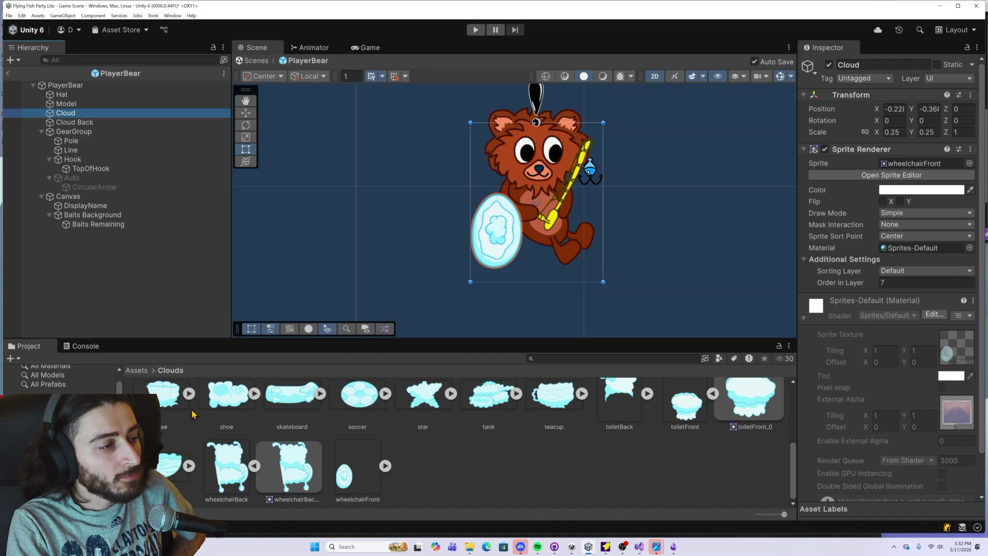
pyautogui.moveTo(157, 469)
pyautogui.mouseDown()
pyautogui.moveTo(895, 167)
pyautogui.moveTo(887, 164)
pyautogui.mouseUp()
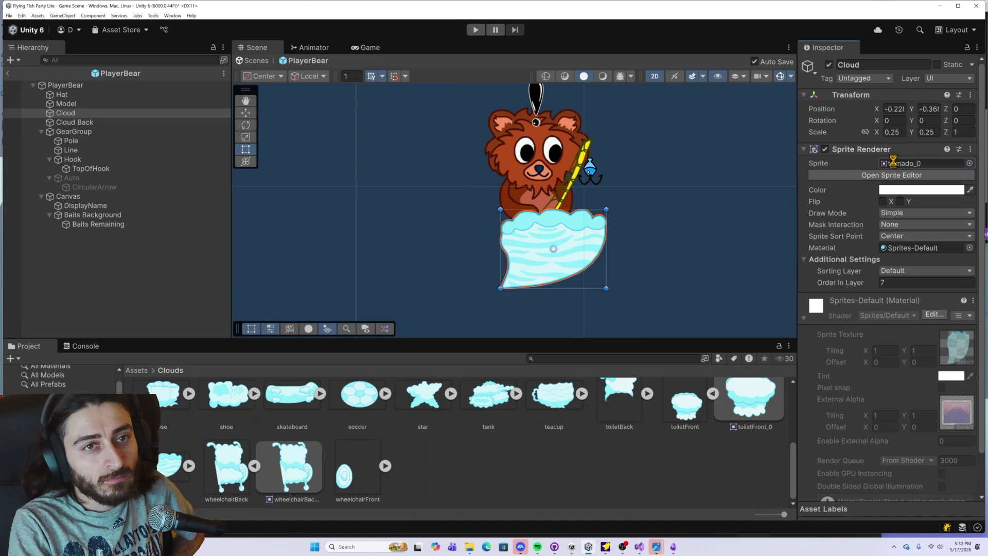
# Switch the front Cloud's sprite to teacup_0 and recentre the view on the bear
pyautogui.scroll(-2, 697, 249)
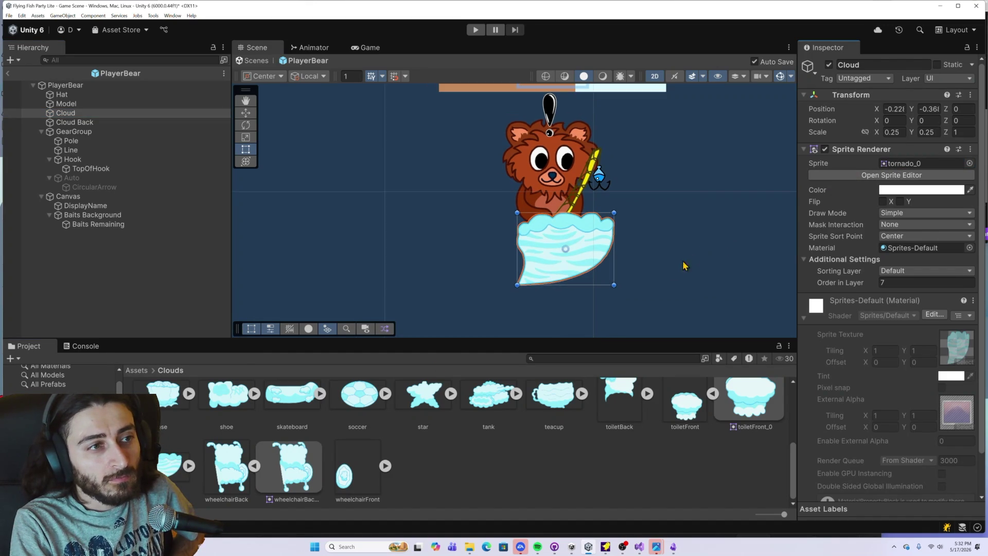
pyautogui.scroll(1, 566, 404)
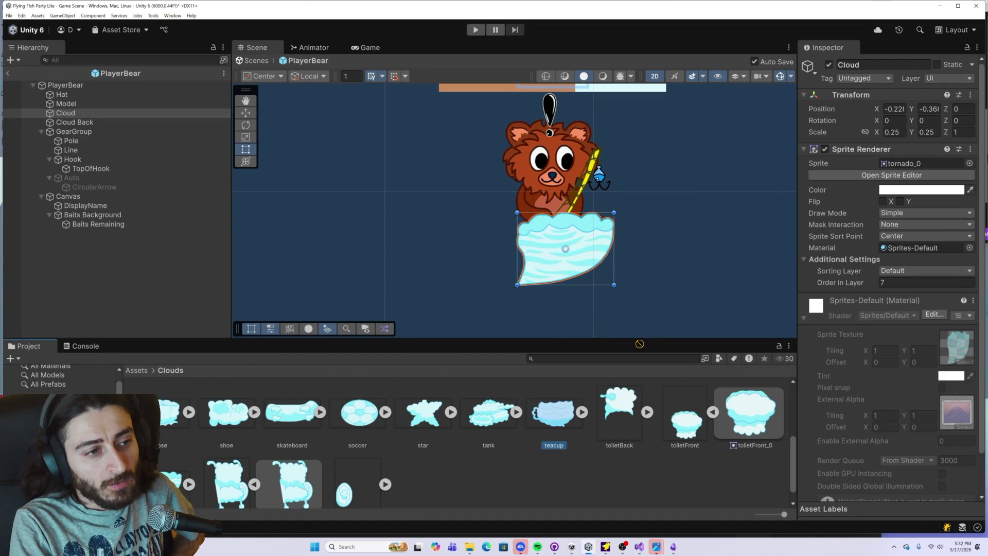
pyautogui.click(901, 165)
pyautogui.moveTo(902, 166); pyautogui.dragTo(900, 166)
pyautogui.scroll(-1, 703, 273)
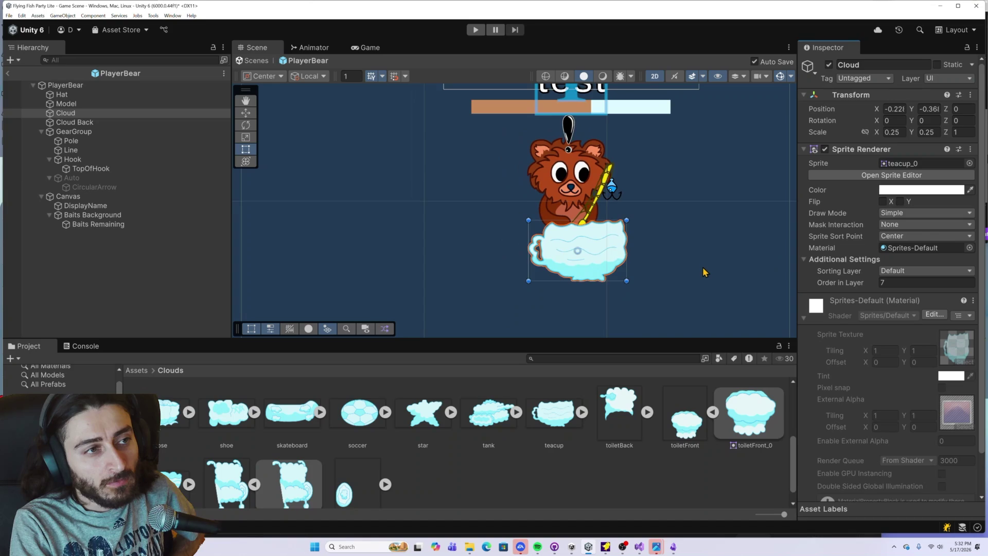
pyautogui.moveTo(705, 273); pyautogui.dragTo(637, 268)
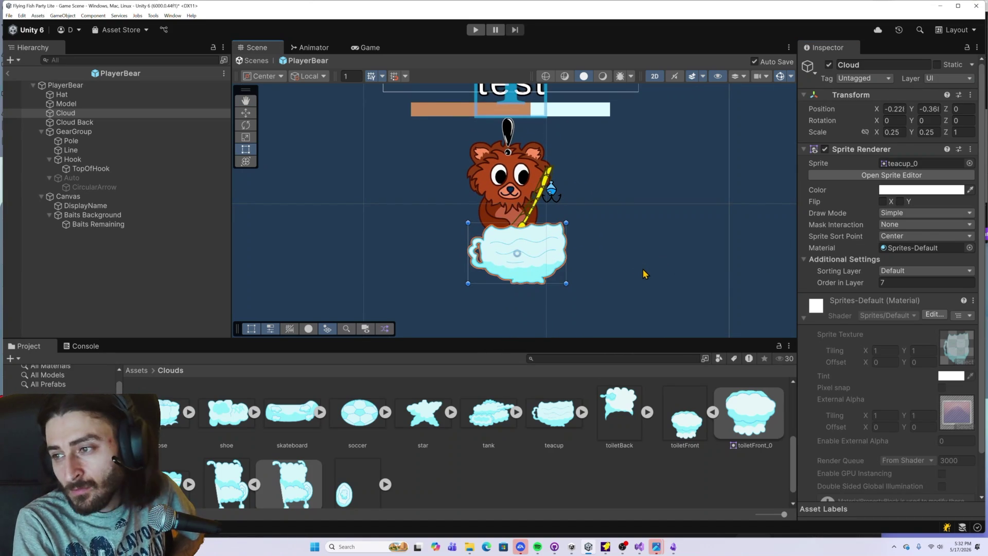
# Move teacup_0's pivot right to about (0.533, 0.533), apply it, and close the Sprite Editor
pyautogui.click(852, 175)
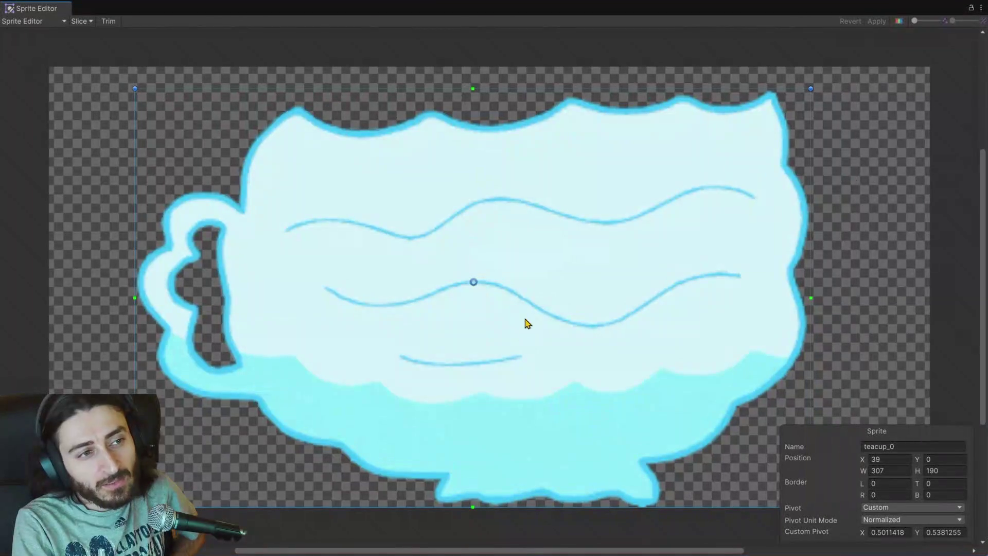
pyautogui.moveTo(477, 284); pyautogui.dragTo(499, 286)
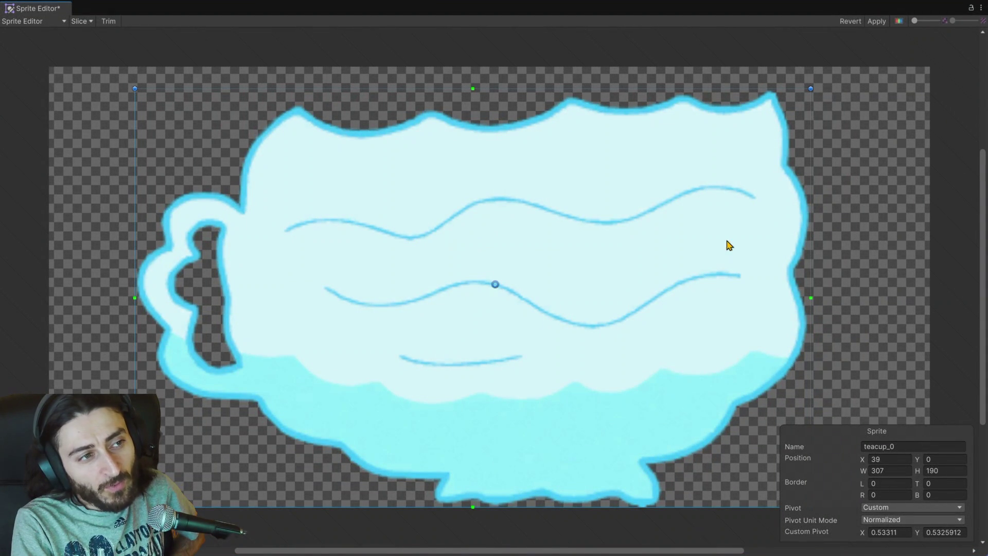
pyautogui.click(876, 21)
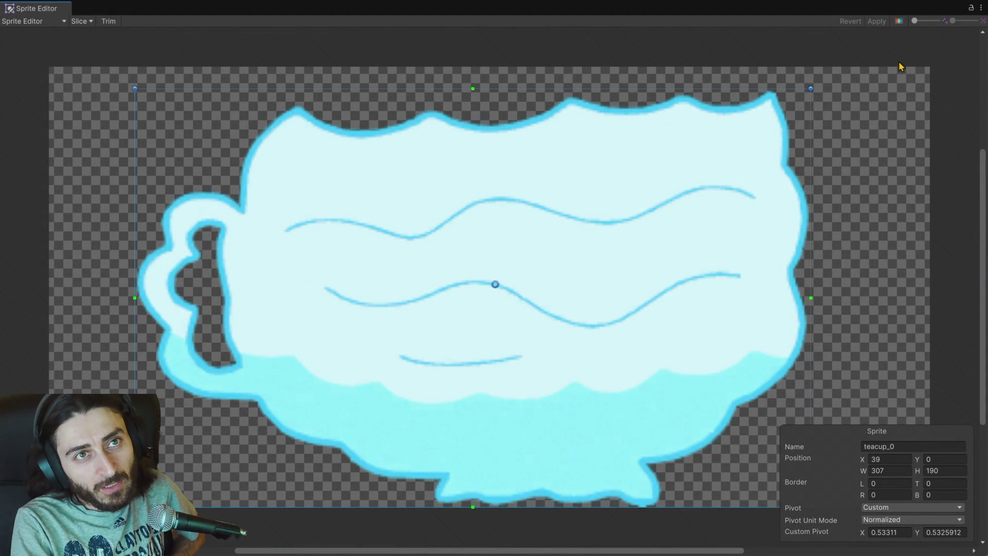
pyautogui.click(981, 8)
pyautogui.click(921, 35)
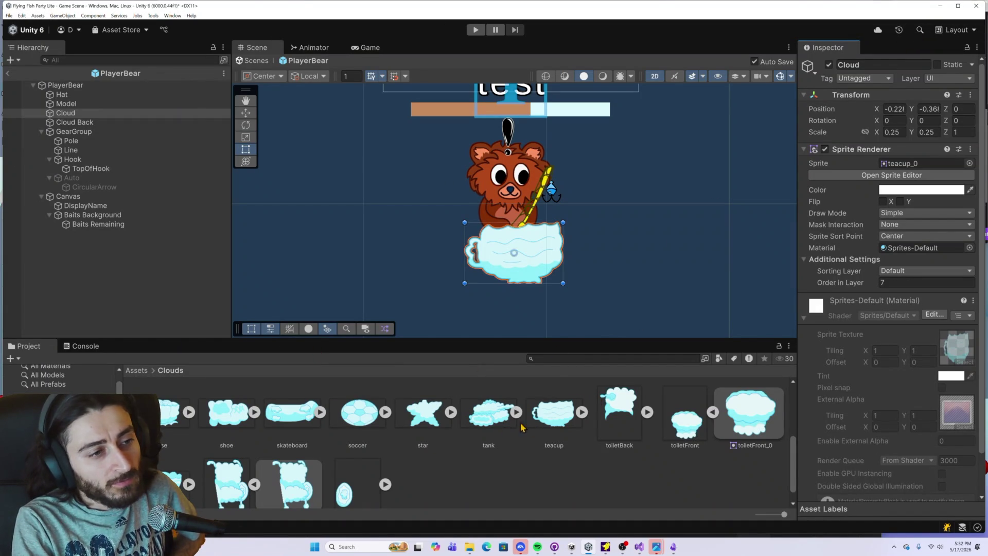
# Swap the Cloud's sprite to the tank shape, then to star_0
pyautogui.moveTo(486, 423); pyautogui.dragTo(908, 170)
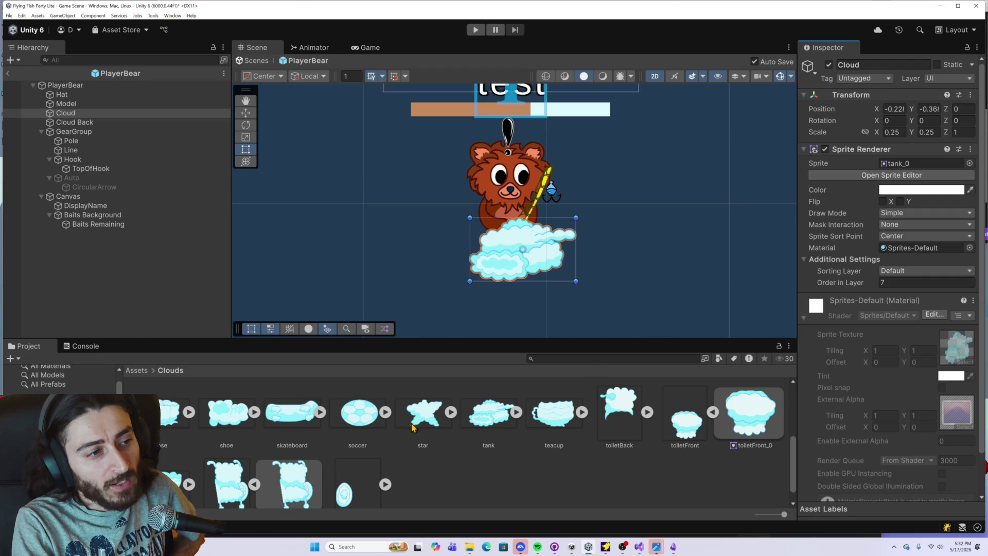
pyautogui.moveTo(425, 423)
pyautogui.mouseDown()
pyautogui.moveTo(770, 279)
pyautogui.moveTo(903, 167)
pyautogui.mouseUp()
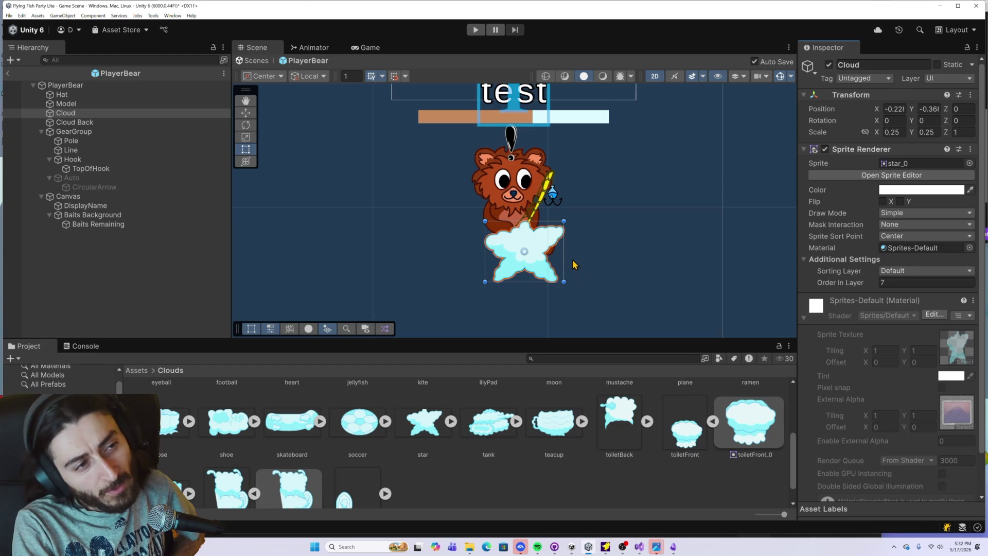
pyautogui.scroll(1, 572, 259)
pyautogui.scroll(2, 572, 260)
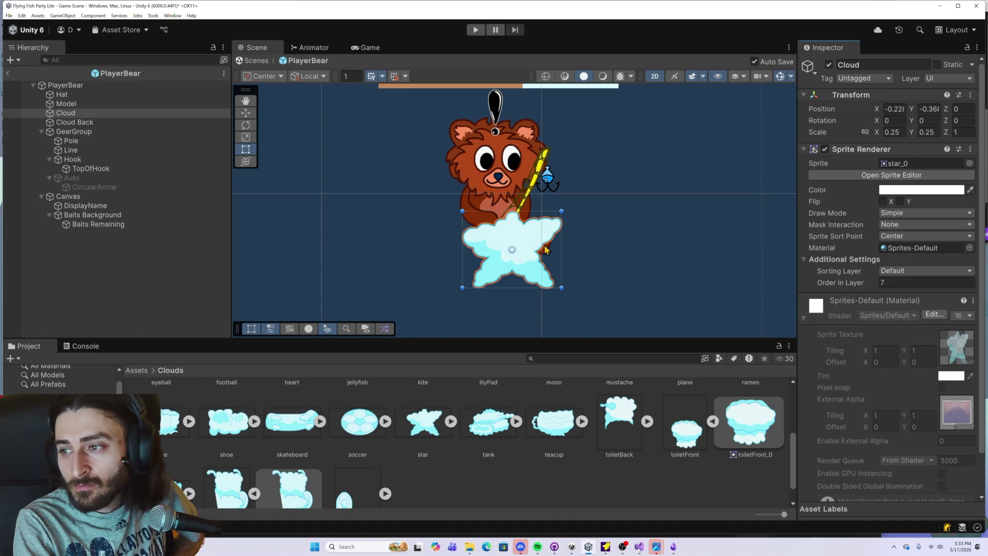
# Raise star_0's pivot slightly in the Sprite Editor and apply it
pyautogui.click(904, 176)
pyautogui.moveTo(479, 290); pyautogui.dragTo(478, 267)
pyautogui.click(876, 21)
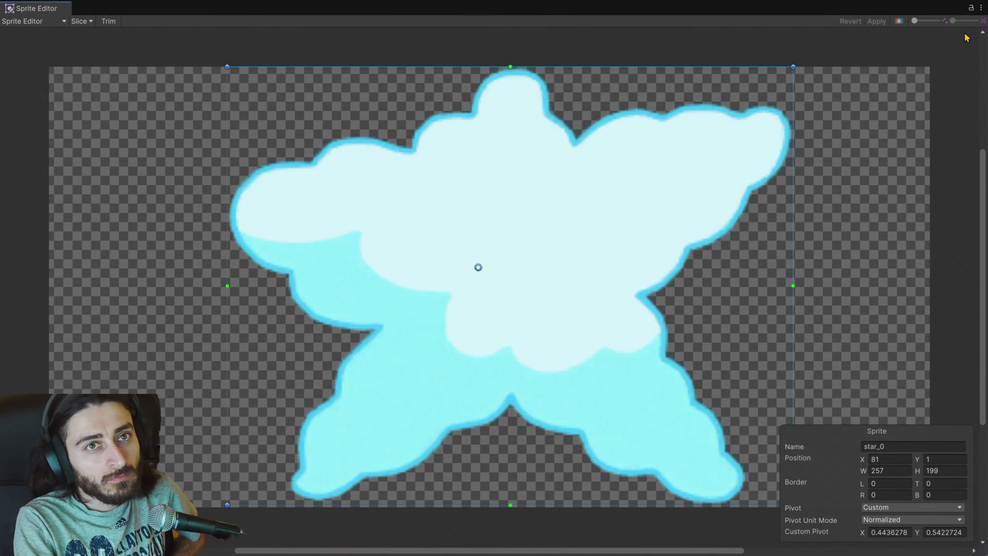
pyautogui.click(981, 7)
pyautogui.click(948, 36)
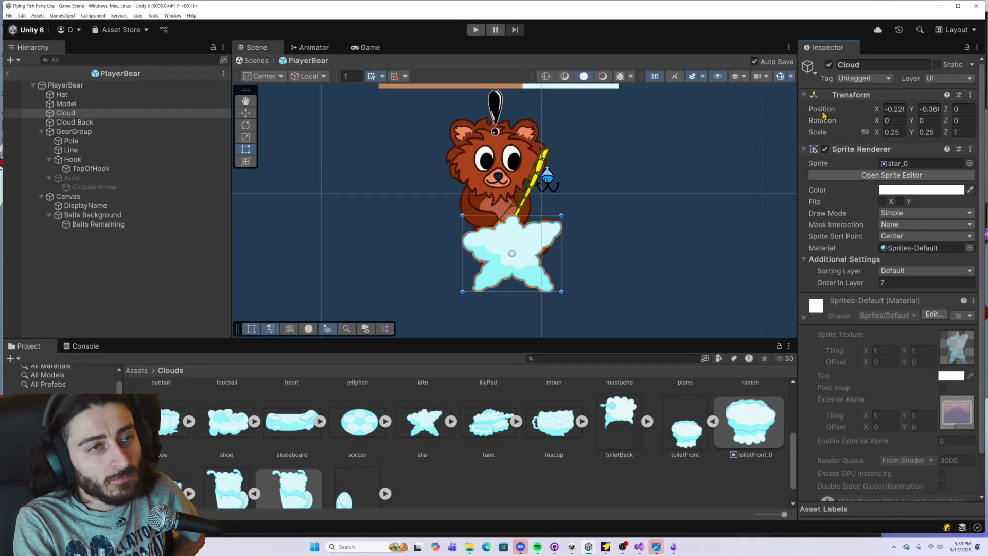
# Nudge the star pivot further up-left to about (0.429, 0.578), apply it, and deselect Cloud
pyautogui.click(892, 175)
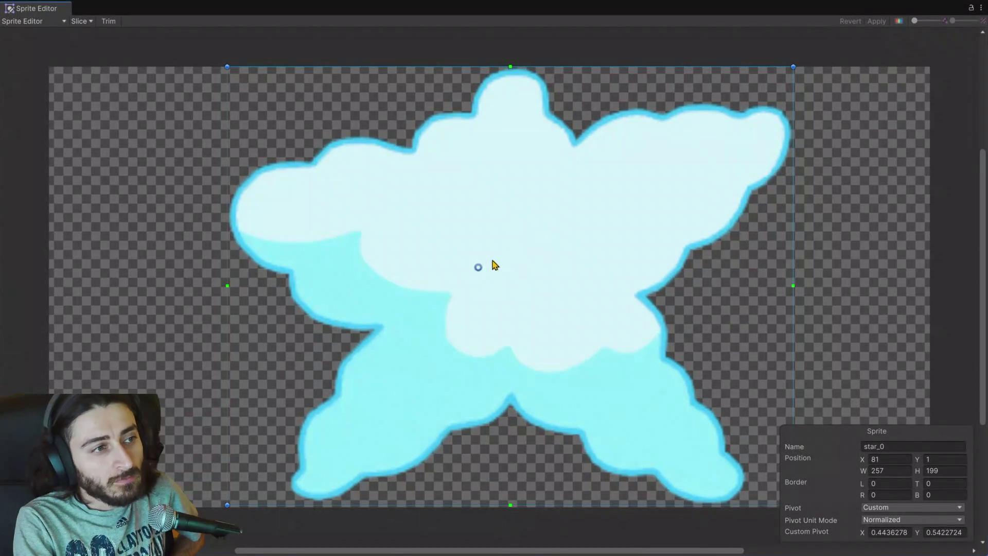
pyautogui.moveTo(478, 268); pyautogui.dragTo(469, 252)
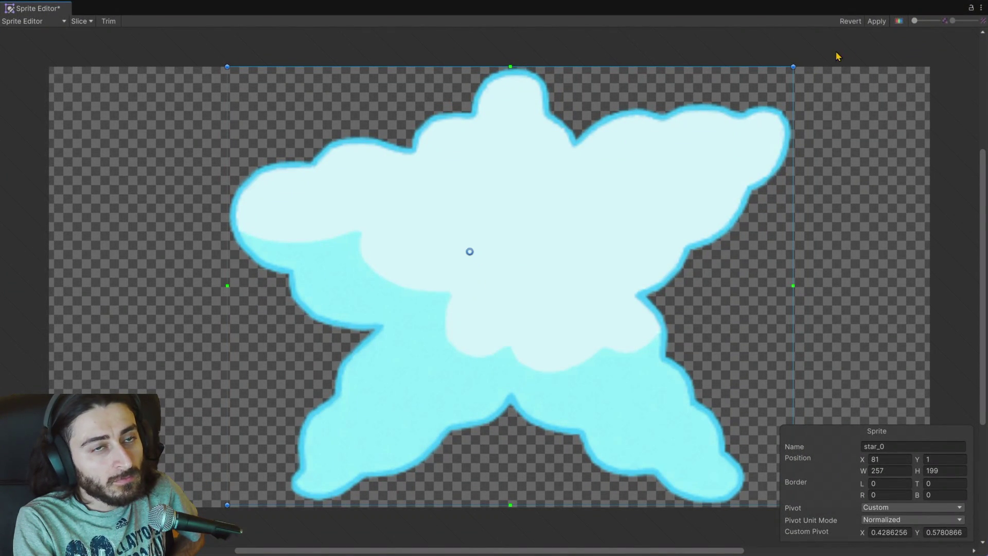
pyautogui.click(871, 23)
pyautogui.click(981, 8)
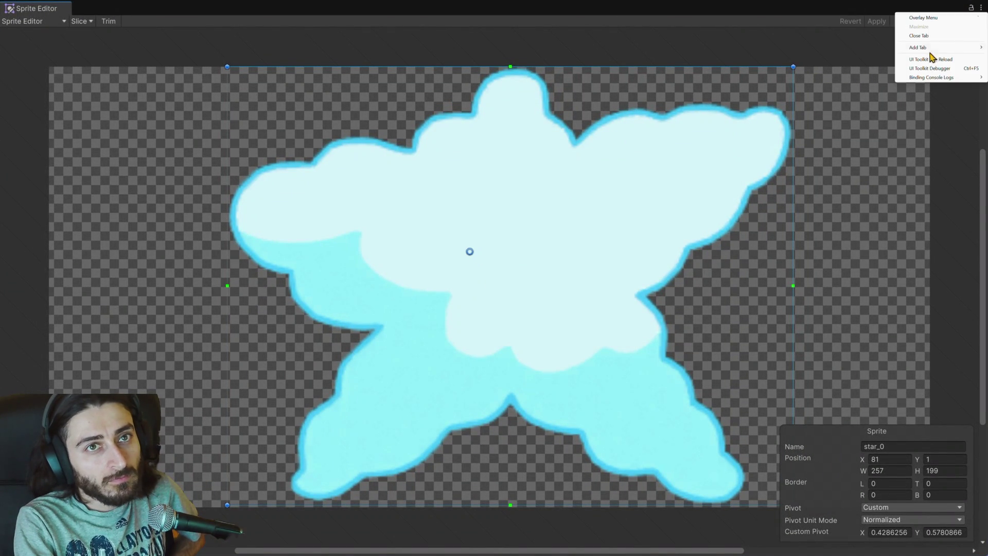
pyautogui.click(924, 37)
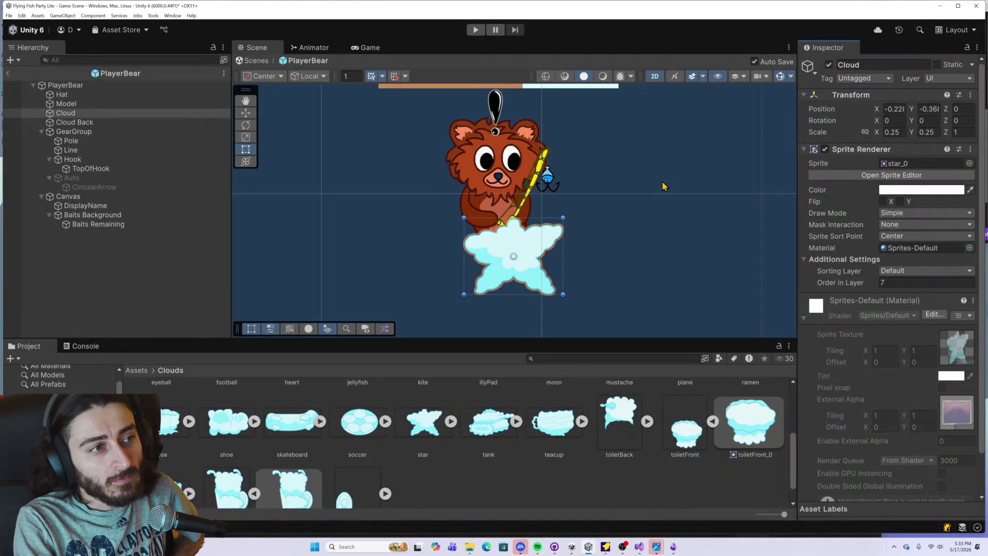
pyautogui.click(633, 222)
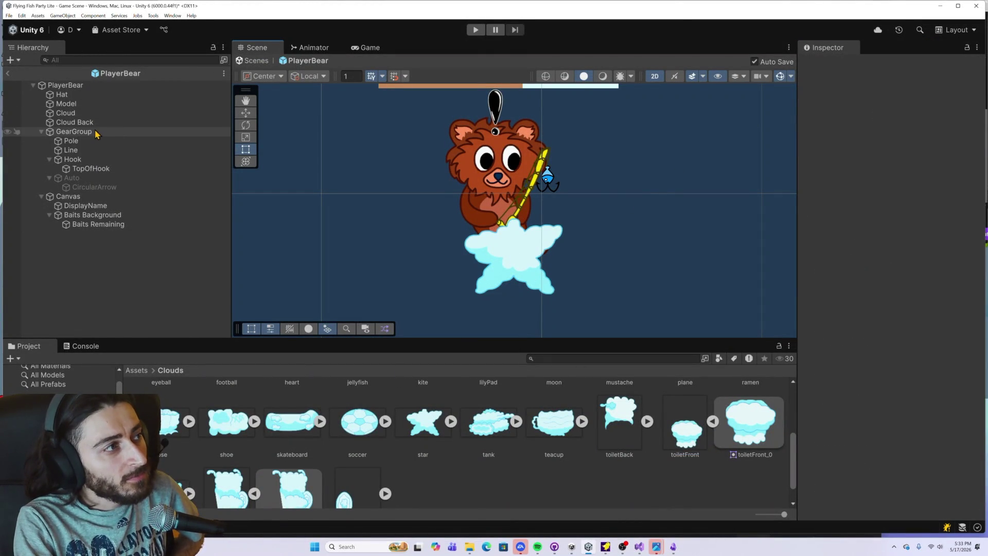
# Select Cloud and try the soccer and skateboard sprites, ending with shoe_0
pyautogui.click(83, 114)
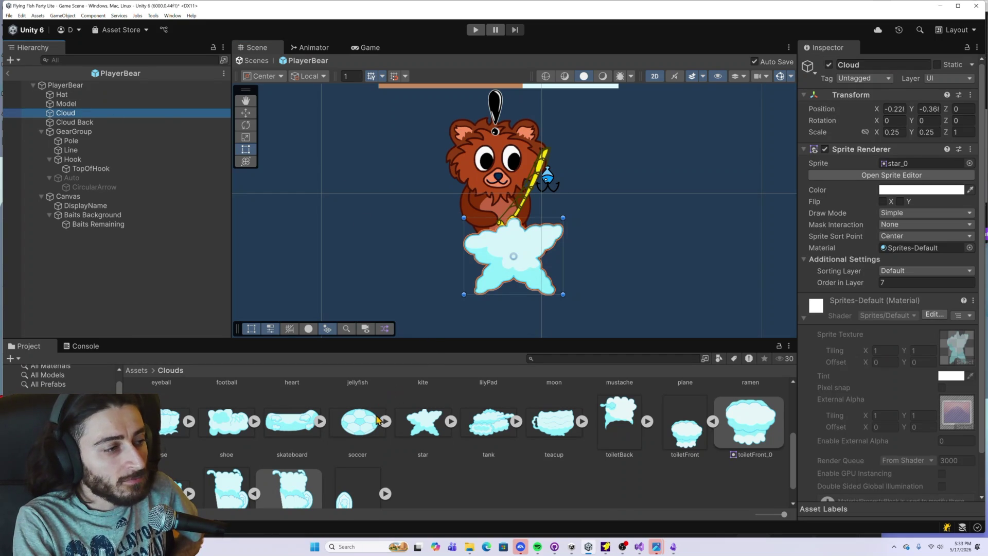
pyautogui.moveTo(360, 427)
pyautogui.mouseDown()
pyautogui.moveTo(668, 366)
pyautogui.moveTo(902, 164)
pyautogui.mouseUp()
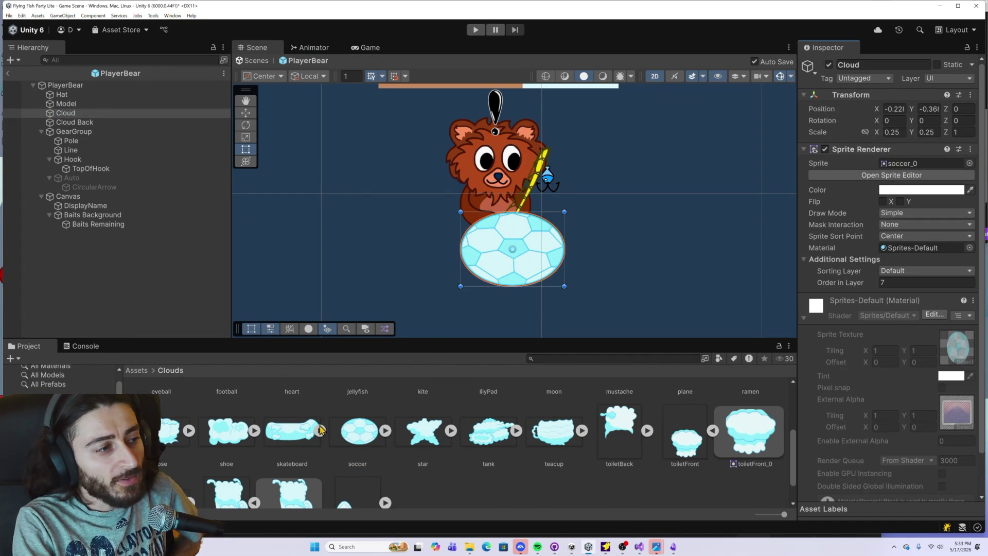
pyautogui.moveTo(291, 432)
pyautogui.mouseDown()
pyautogui.moveTo(546, 380)
pyautogui.moveTo(906, 177)
pyautogui.moveTo(904, 164)
pyautogui.mouseUp()
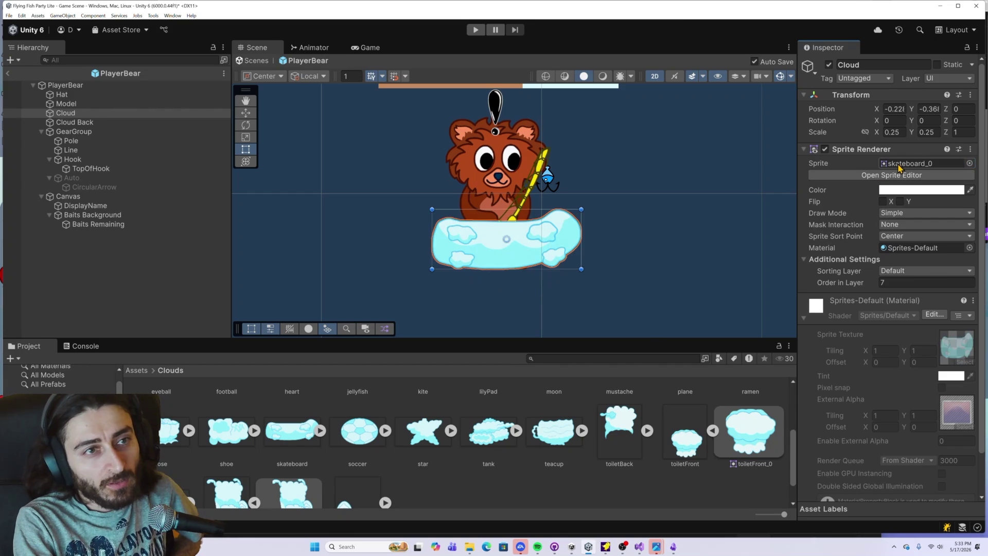
pyautogui.moveTo(229, 432)
pyautogui.mouseDown()
pyautogui.moveTo(618, 257)
pyautogui.moveTo(932, 167)
pyautogui.mouseUp()
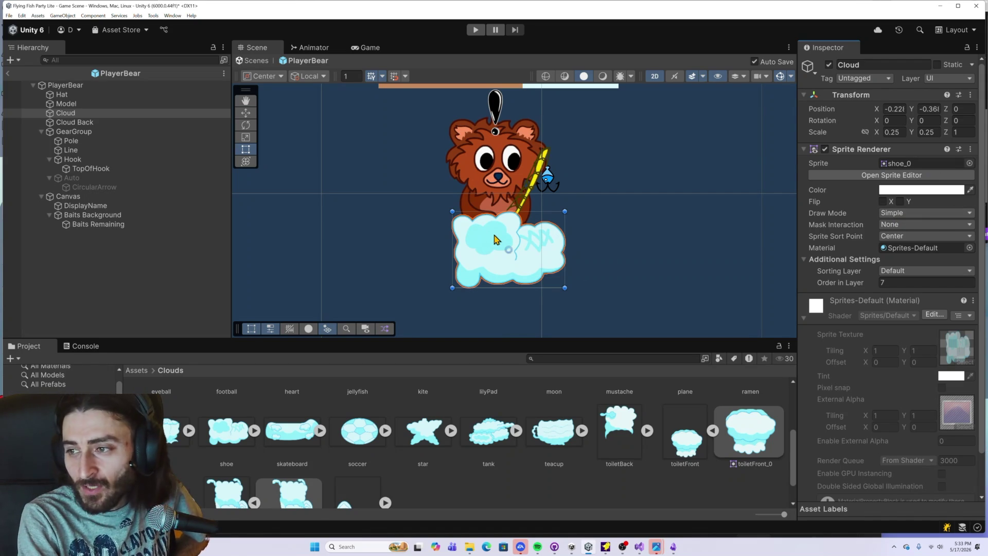
pyautogui.scroll(5, 493, 240)
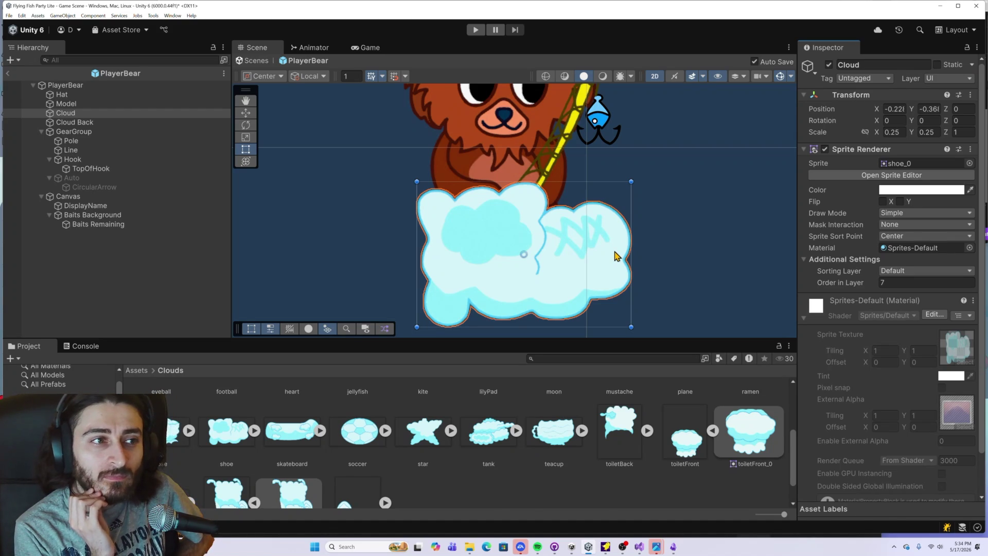
pyautogui.scroll(5, 496, 234)
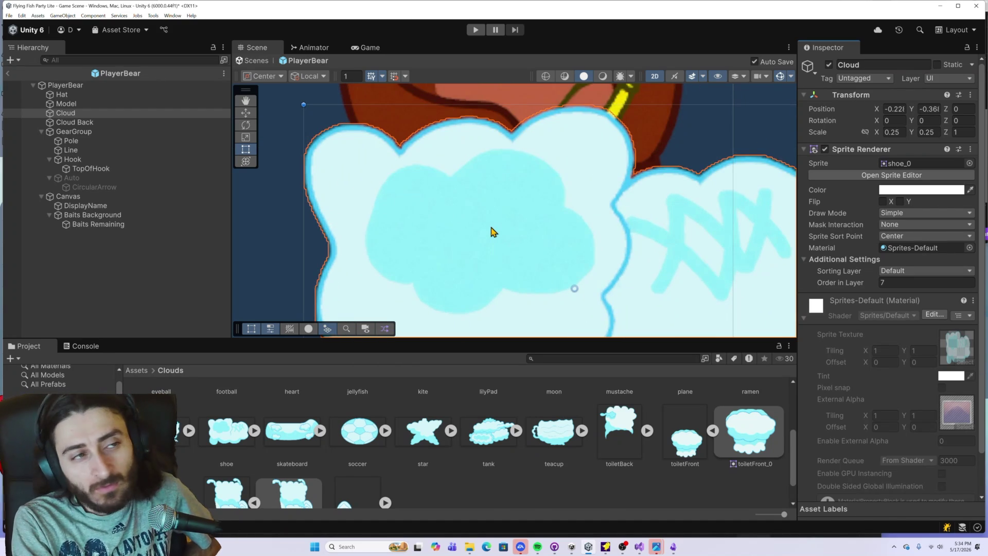
pyautogui.scroll(-2, 520, 233)
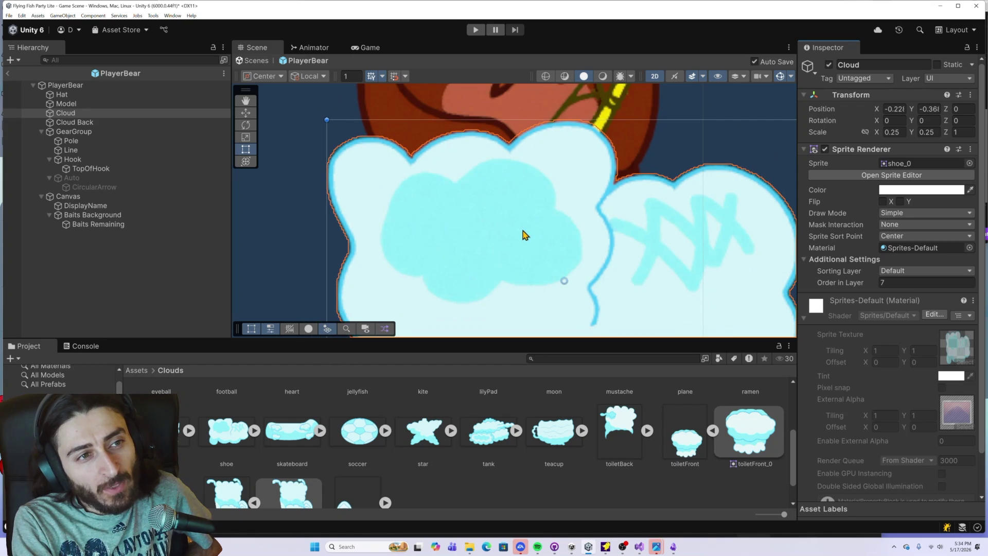
pyautogui.scroll(-1, 529, 234)
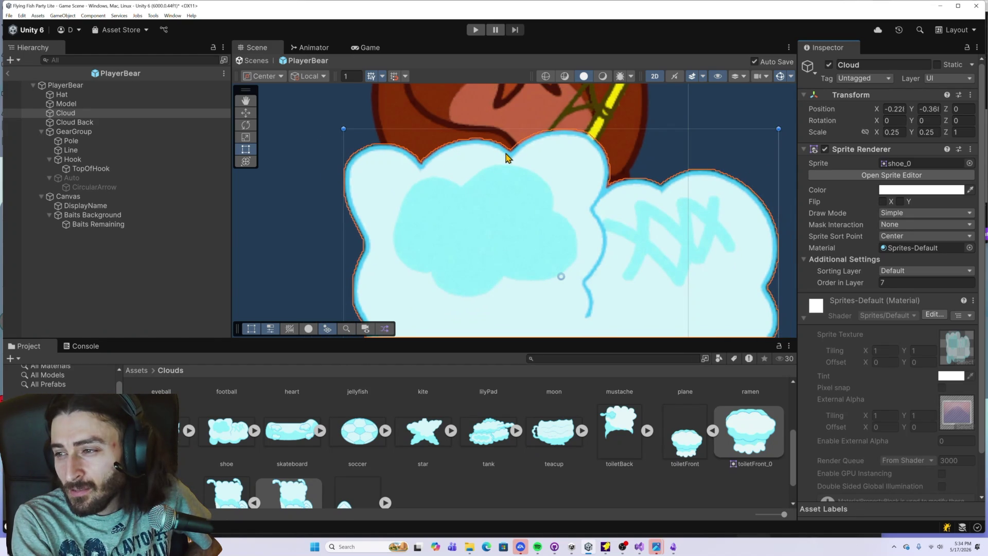
pyautogui.scroll(-1, 504, 210)
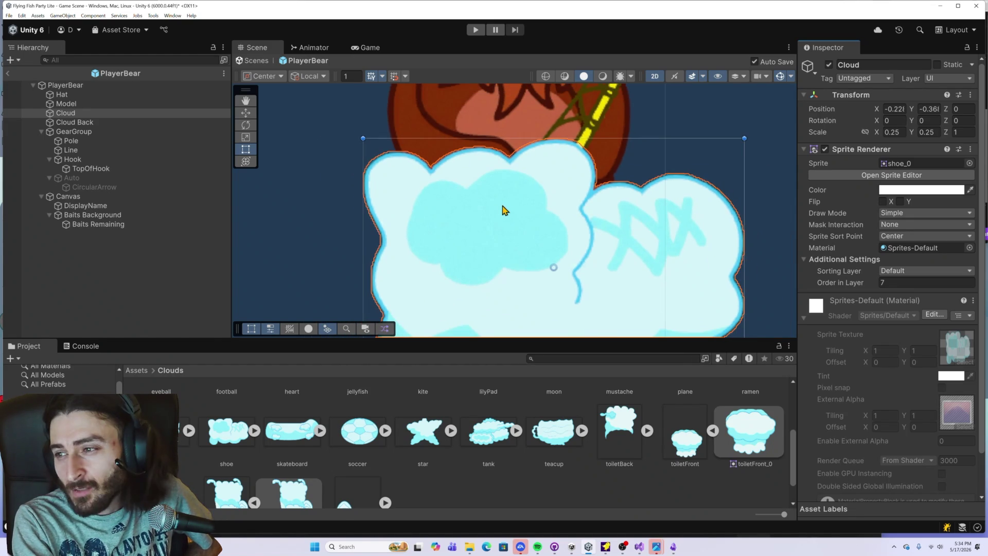
pyautogui.scroll(-5, 520, 237)
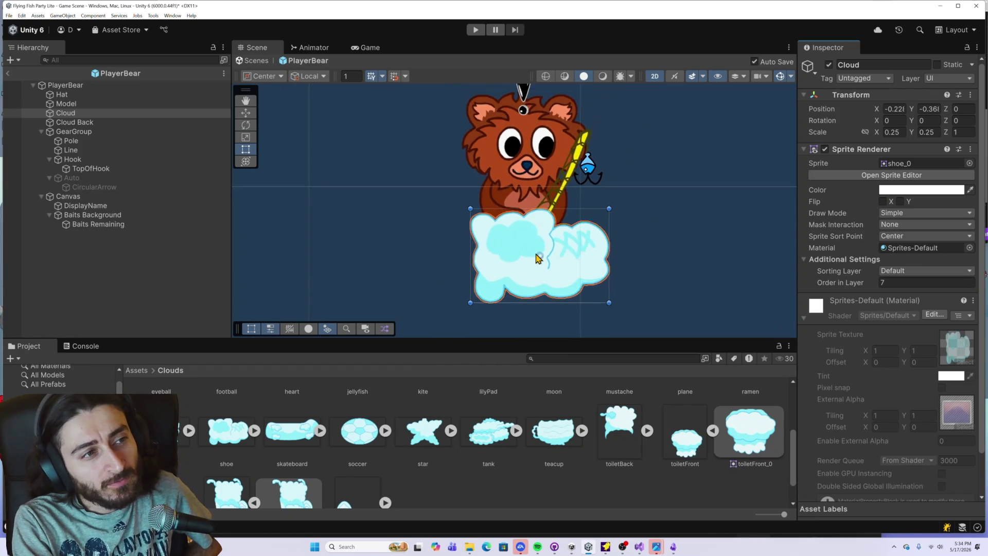
pyautogui.scroll(-2, 536, 257)
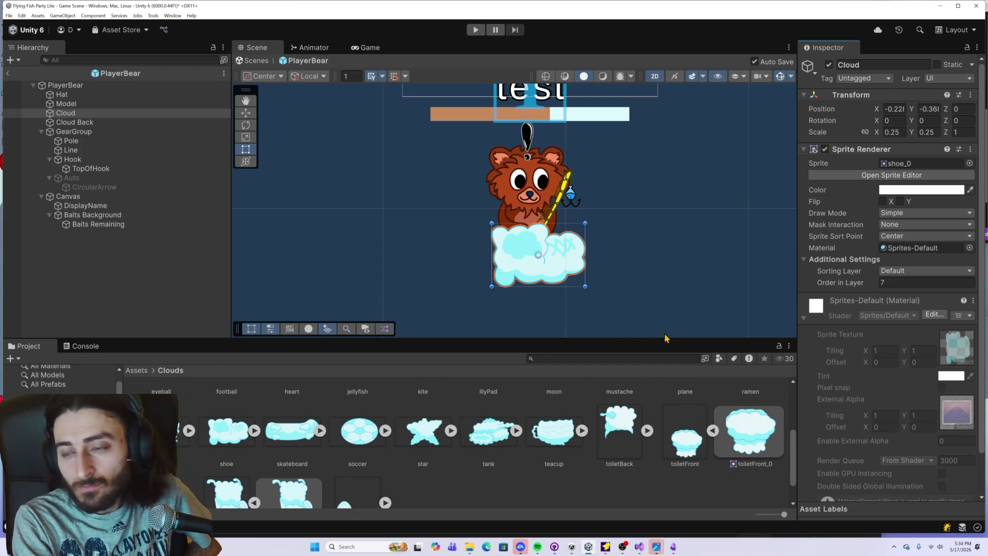
# Try the rose, ramen, plane and mustache sprites on the Cloud, ending with moon_0
pyautogui.moveTo(165, 430)
pyautogui.mouseDown()
pyautogui.moveTo(463, 309)
pyautogui.moveTo(895, 162)
pyautogui.moveTo(901, 172)
pyautogui.mouseUp()
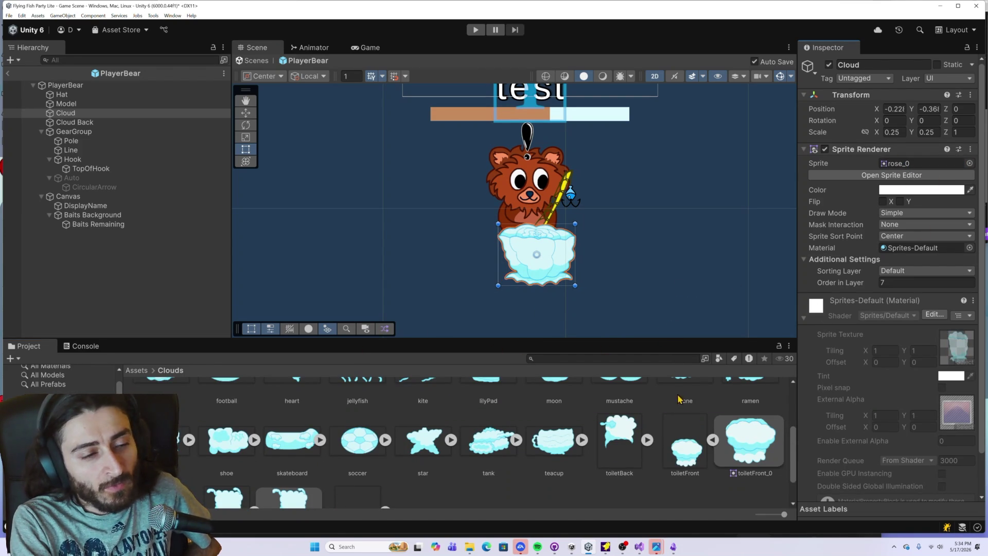
pyautogui.scroll(1, 701, 447)
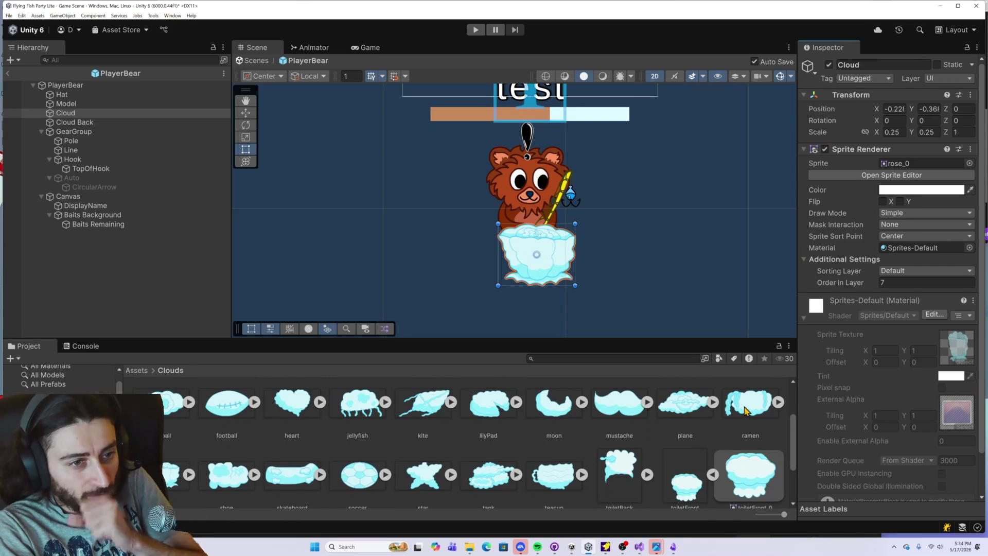
pyautogui.scroll(1, 731, 454)
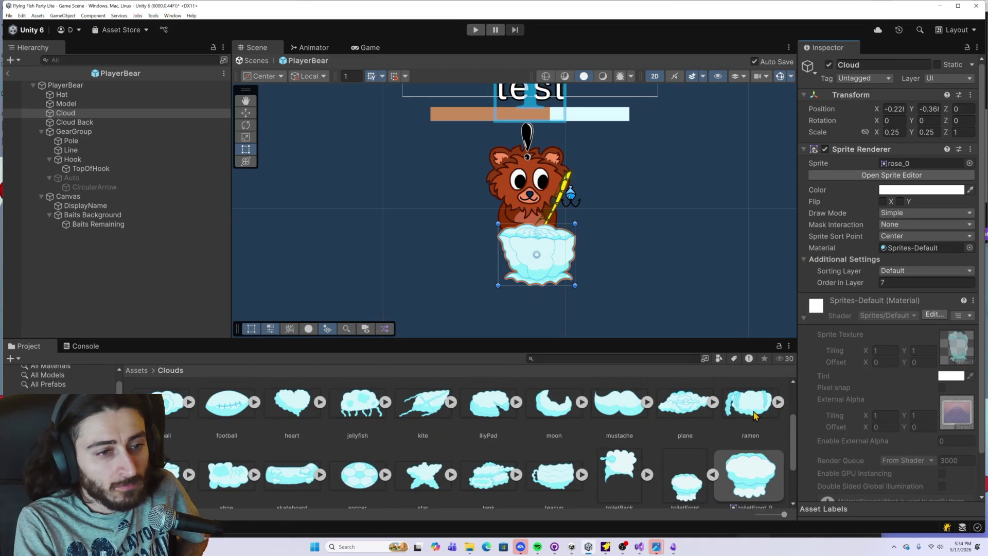
pyautogui.moveTo(900, 214); pyautogui.dragTo(916, 164)
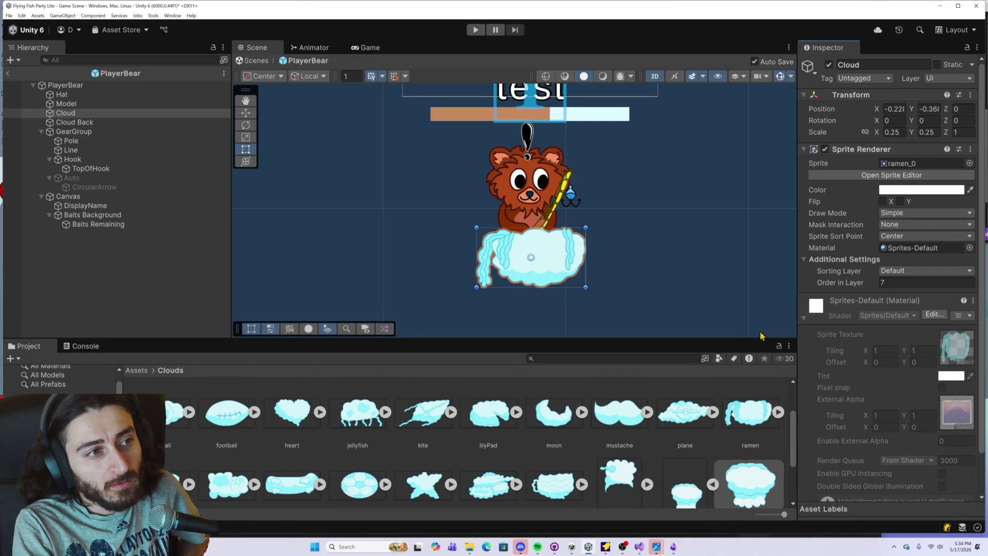
pyautogui.moveTo(680, 414)
pyautogui.mouseDown()
pyautogui.moveTo(875, 231)
pyautogui.moveTo(906, 163)
pyautogui.mouseUp()
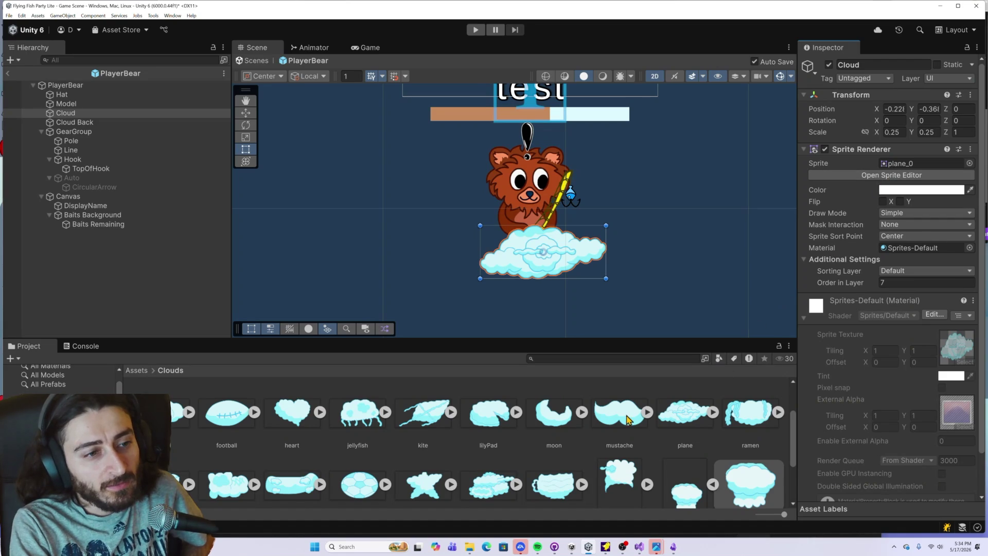
pyautogui.scroll(1, 628, 420)
pyautogui.moveTo(842, 210); pyautogui.dragTo(901, 165)
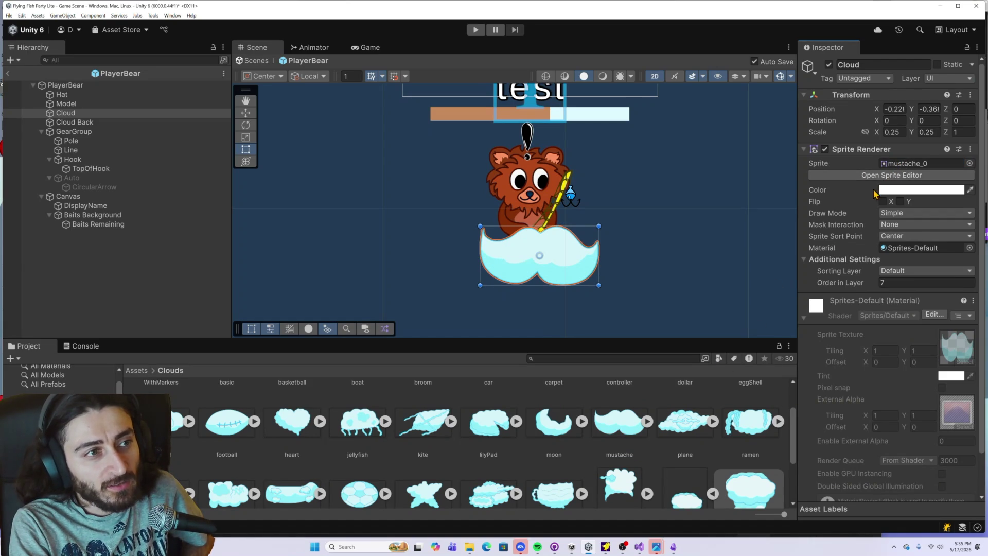
pyautogui.moveTo(554, 436)
pyautogui.mouseDown()
pyautogui.moveTo(878, 204)
pyautogui.moveTo(905, 165)
pyautogui.mouseUp()
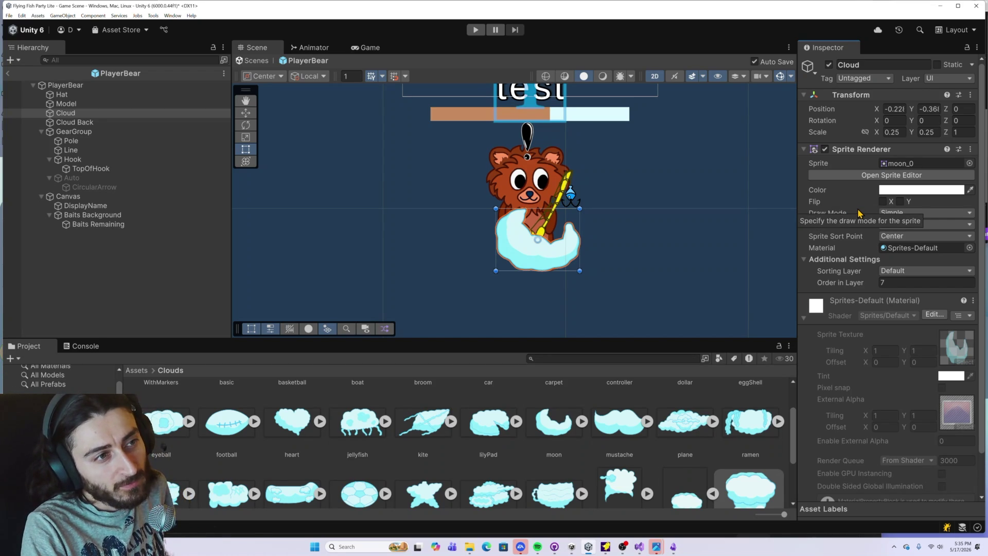
# Shift moon_0's pivot slightly right, apply it, and close the Sprite Editor
pyautogui.click(908, 176)
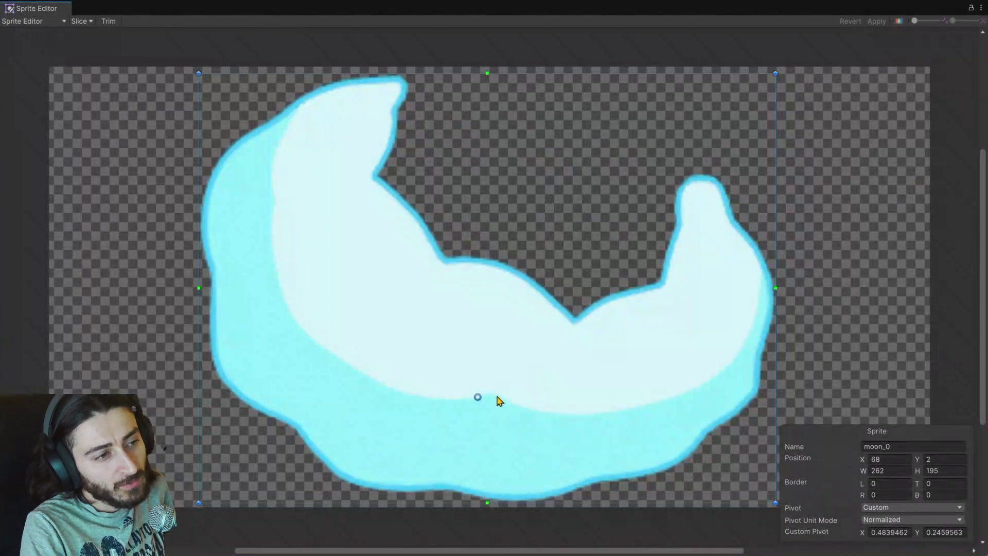
pyautogui.moveTo(477, 397); pyautogui.dragTo(491, 395)
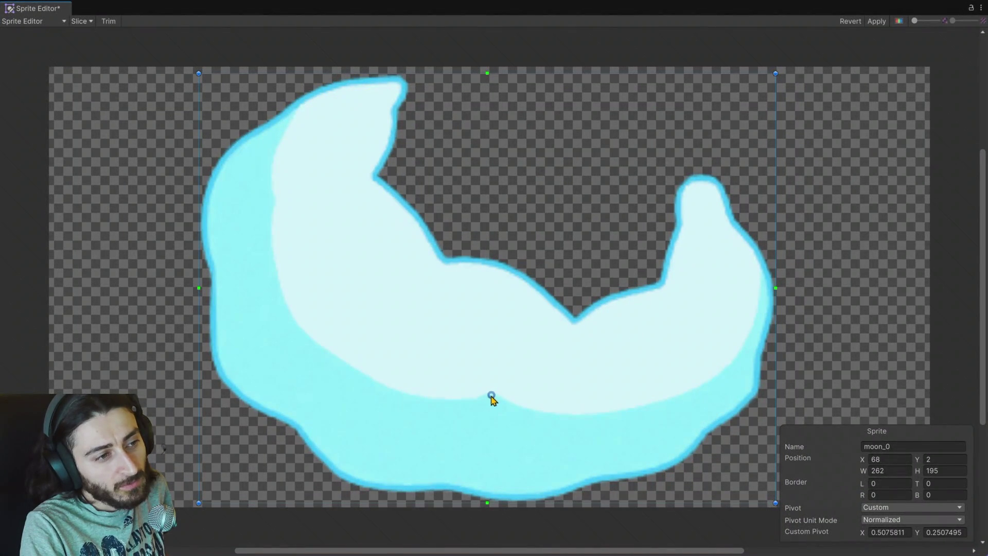
pyautogui.click(876, 21)
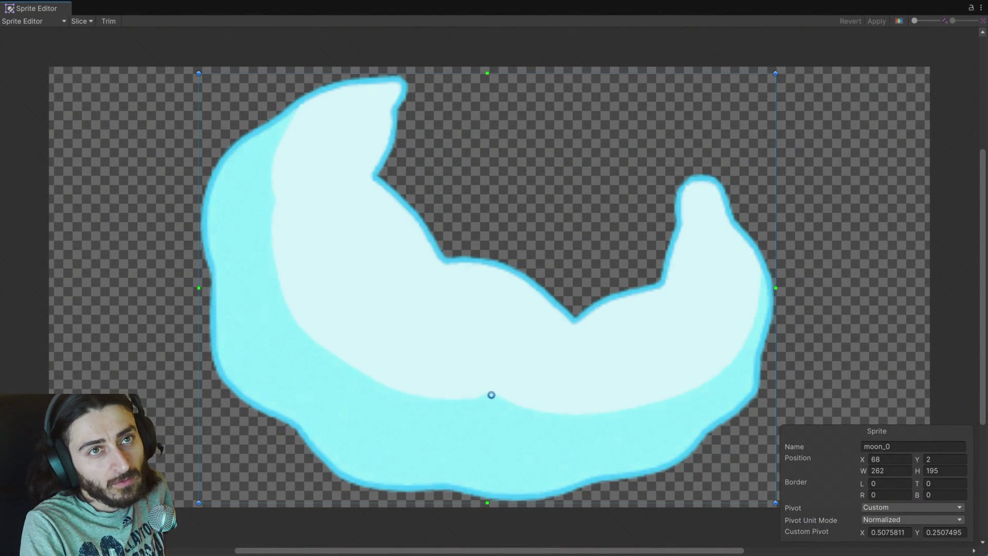
pyautogui.click(980, 6)
pyautogui.click(946, 37)
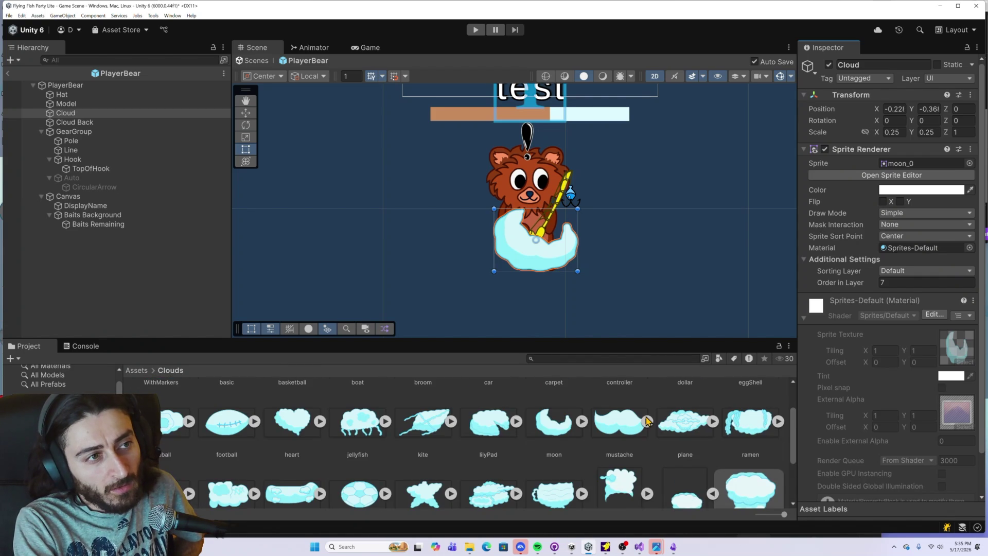
# Give the Cloud the lilyPad sprite, then replace it with kite_0
pyautogui.moveTo(490, 431); pyautogui.dragTo(921, 163)
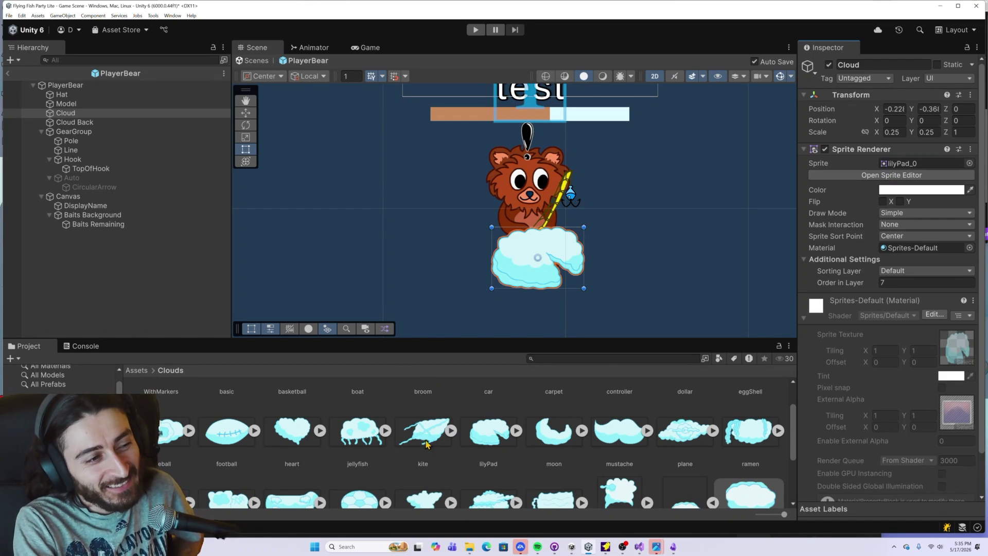
pyautogui.moveTo(426, 443)
pyautogui.mouseDown()
pyautogui.moveTo(833, 103)
pyautogui.moveTo(921, 164)
pyautogui.mouseUp()
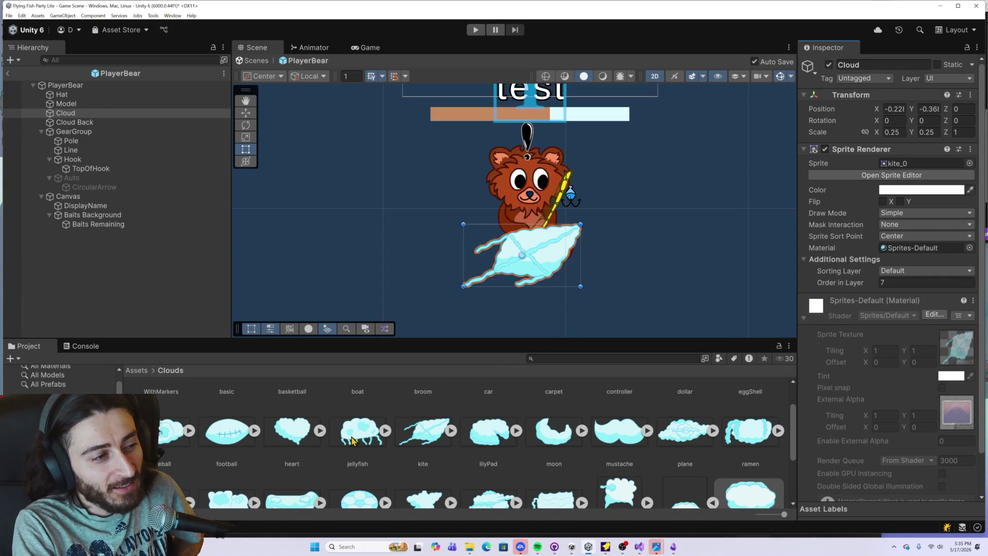
pyautogui.scroll(1, 357, 437)
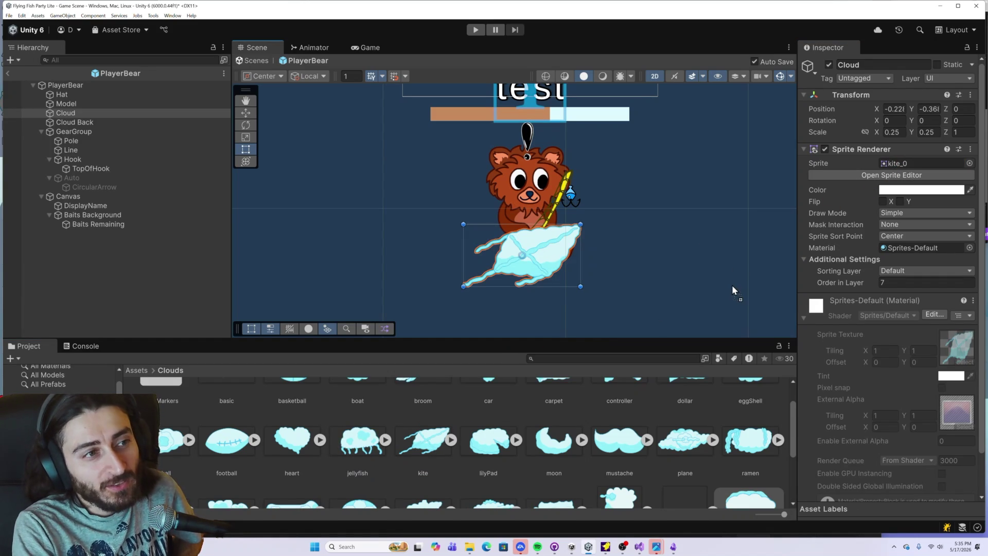
pyautogui.scroll(1, 401, 438)
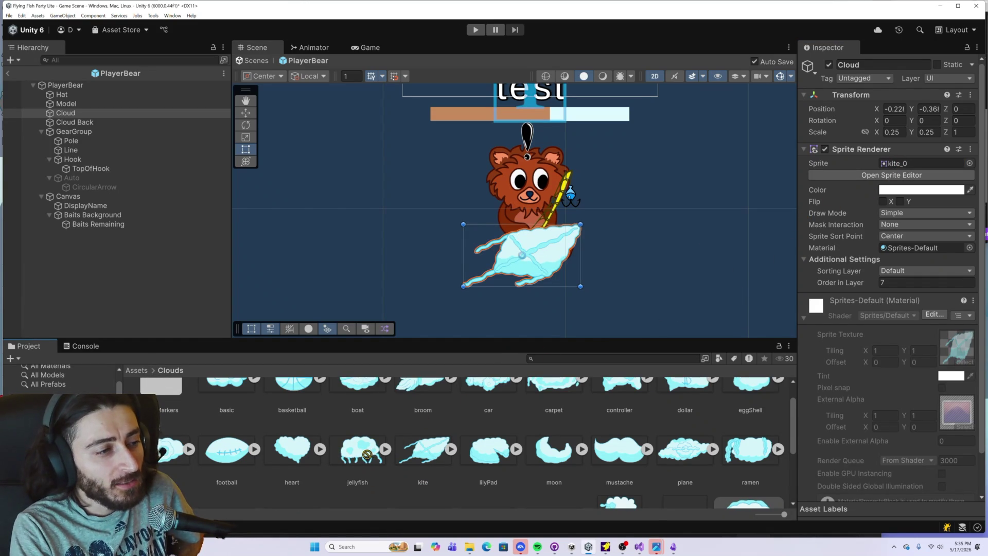
# Move kite_0's pivot to about (0.603, 0.501) and apply it
pyautogui.click(422, 454)
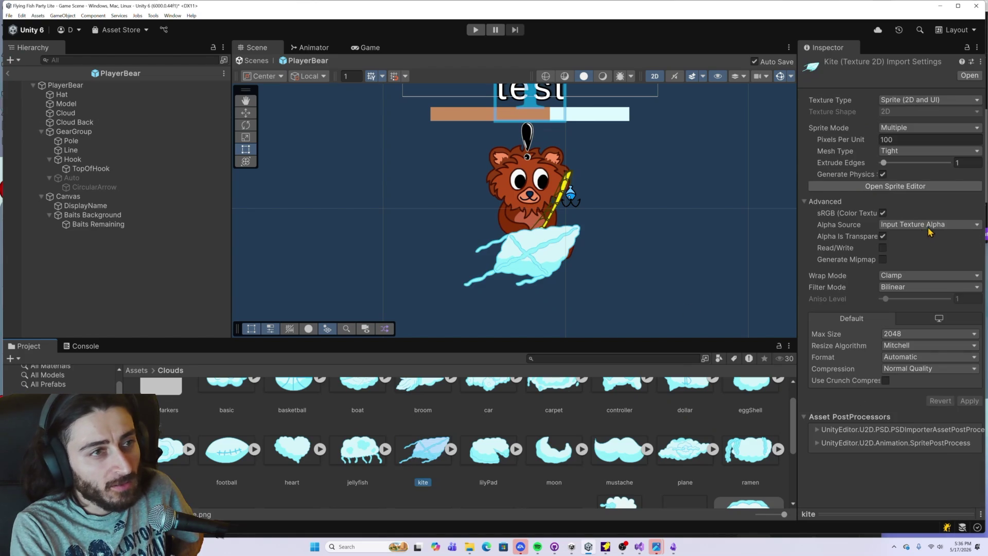
pyautogui.click(888, 194)
pyautogui.moveTo(609, 288); pyautogui.dragTo(592, 287)
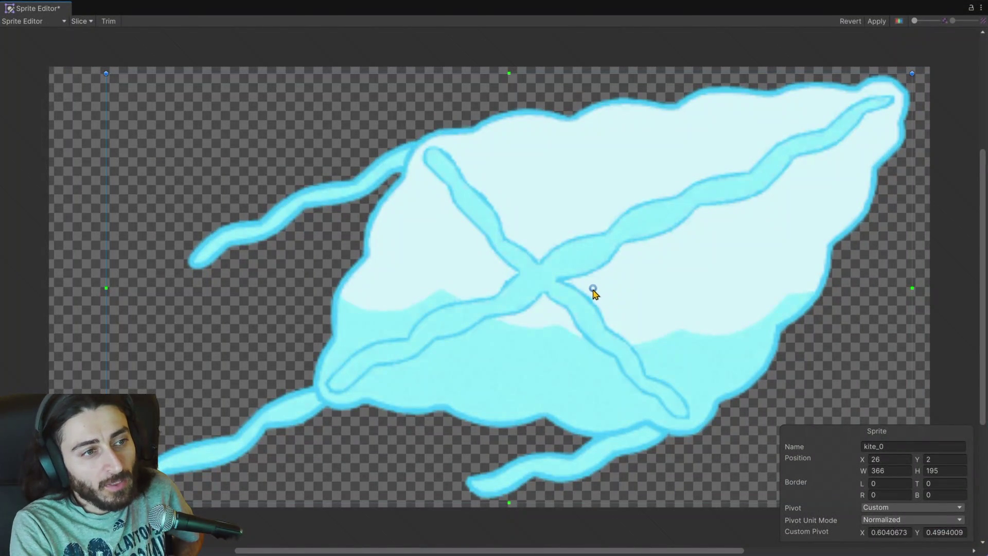
pyautogui.click(876, 21)
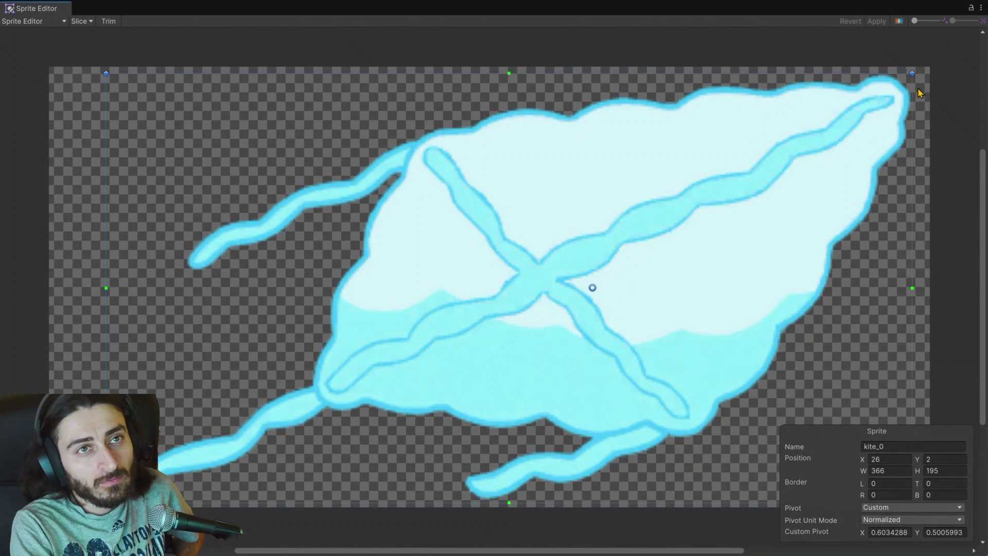
pyautogui.click(981, 8)
pyautogui.click(965, 35)
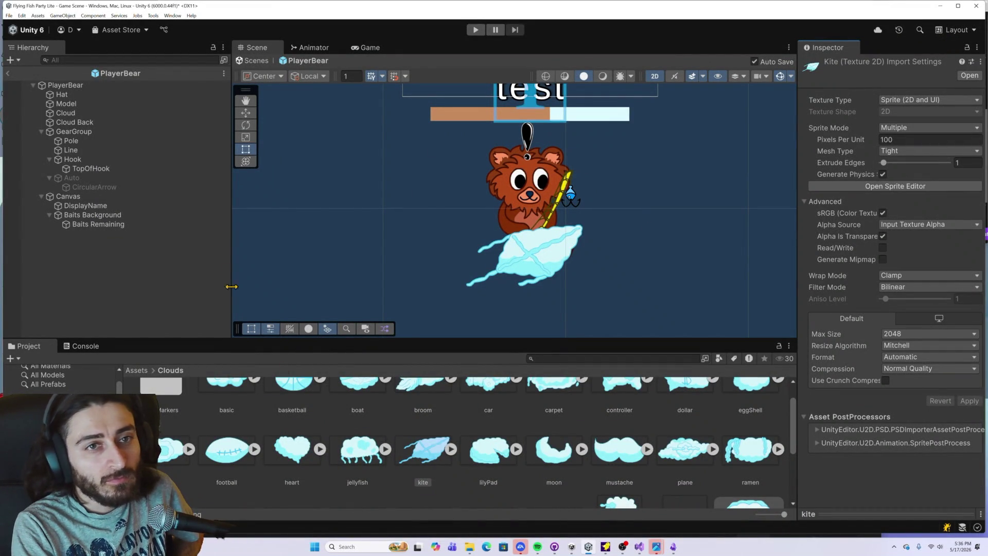
# Select the Cloud under PlayerBear and give it the jellyfish_0 sprite
pyautogui.click(82, 95)
pyautogui.click(80, 112)
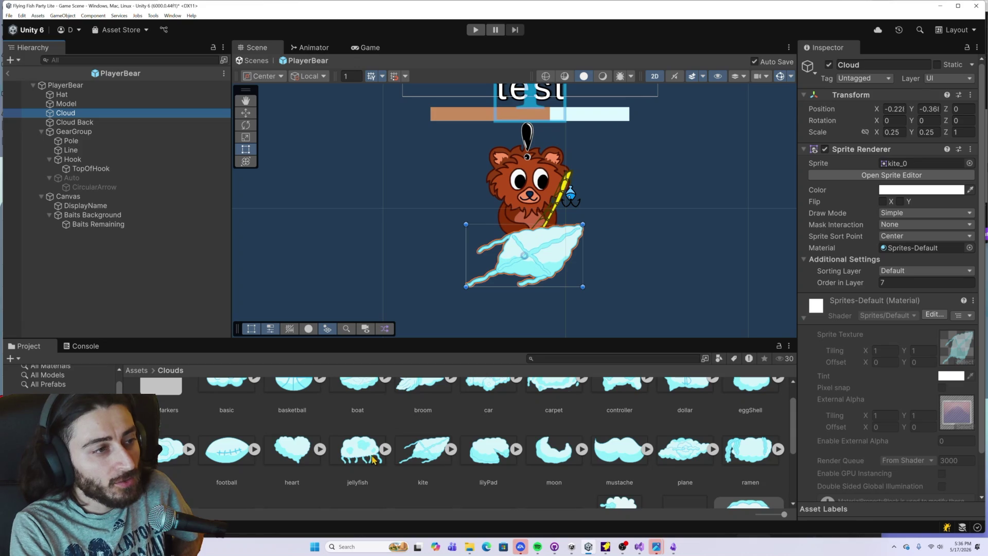
pyautogui.moveTo(372, 455)
pyautogui.mouseDown()
pyautogui.moveTo(824, 268)
pyautogui.moveTo(919, 164)
pyautogui.mouseUp()
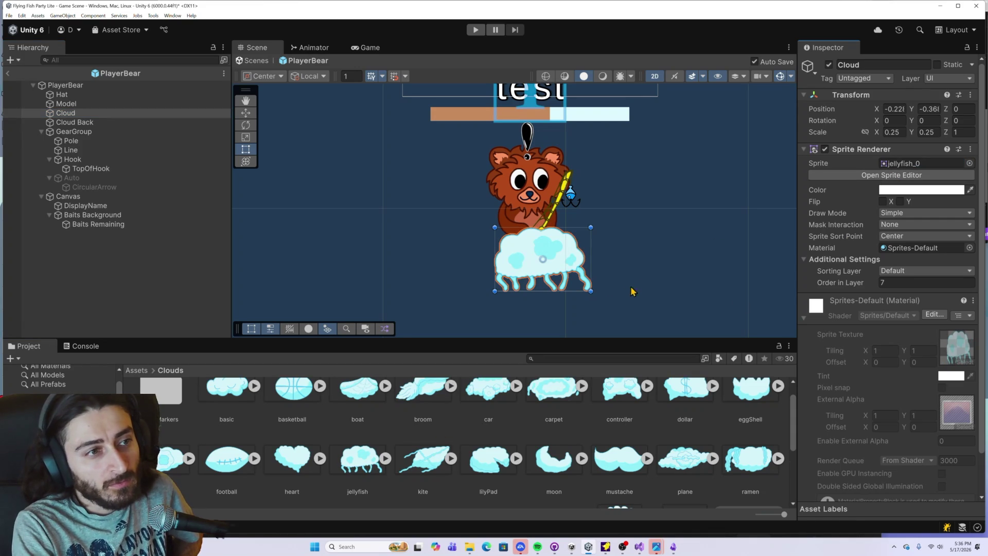
# Cycle the Cloud through heart, football, eyeball, eggShell, dollar and controller, ending on carpet_0
pyautogui.moveTo(292, 457)
pyautogui.mouseDown()
pyautogui.moveTo(727, 283)
pyautogui.moveTo(899, 168)
pyautogui.mouseUp()
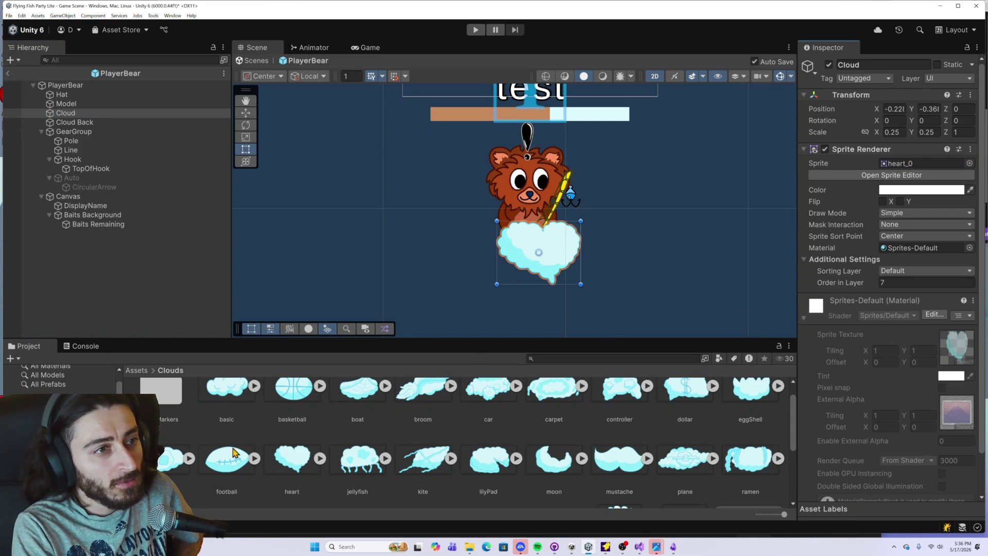
pyautogui.moveTo(233, 454); pyautogui.dragTo(905, 166)
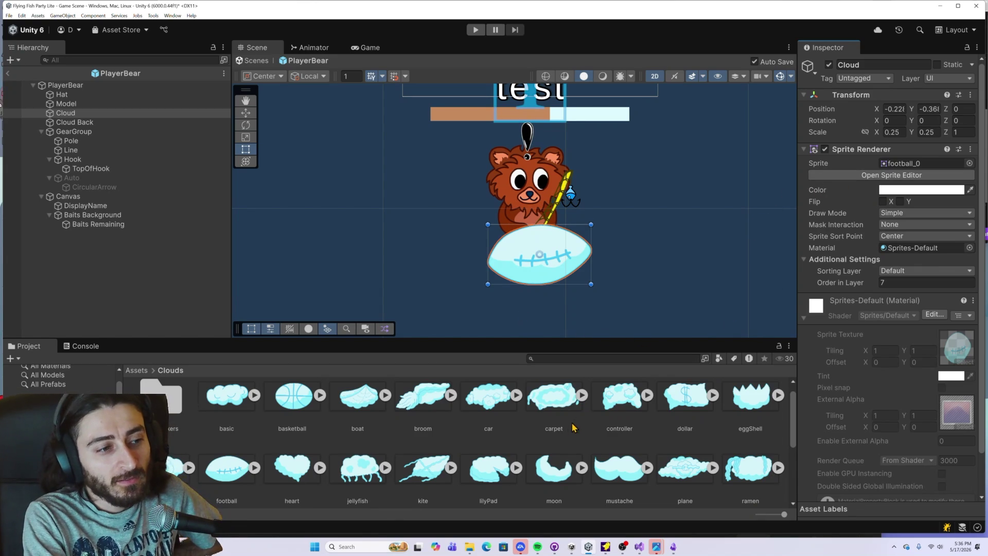
pyautogui.scroll(-1, 498, 442)
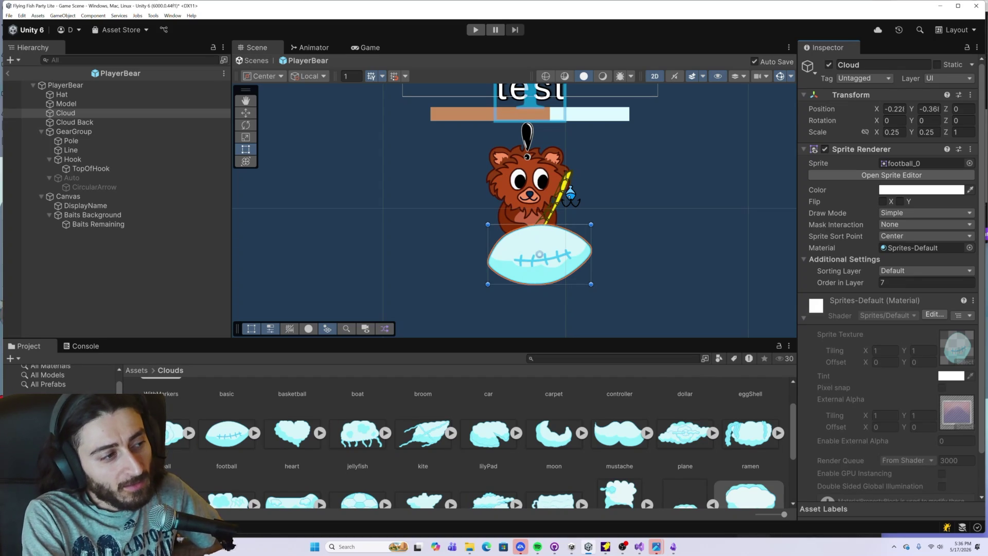
pyautogui.moveTo(175, 432)
pyautogui.mouseDown()
pyautogui.moveTo(360, 334)
pyautogui.moveTo(617, 232)
pyautogui.moveTo(895, 166)
pyautogui.mouseUp()
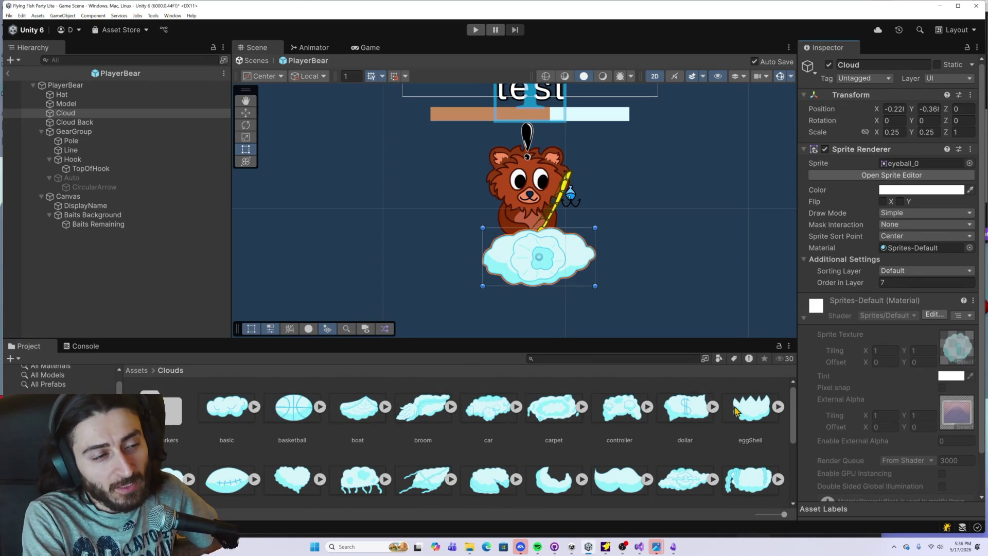
pyautogui.scroll(-2, 743, 431)
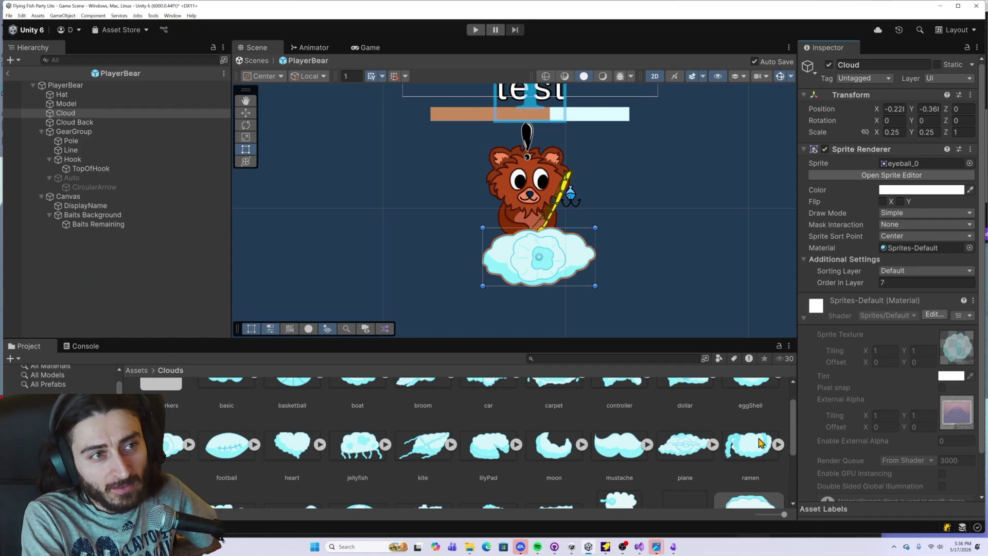
pyautogui.scroll(1, 760, 443)
pyautogui.moveTo(754, 416)
pyautogui.mouseDown()
pyautogui.moveTo(892, 227)
pyautogui.moveTo(909, 170)
pyautogui.mouseUp()
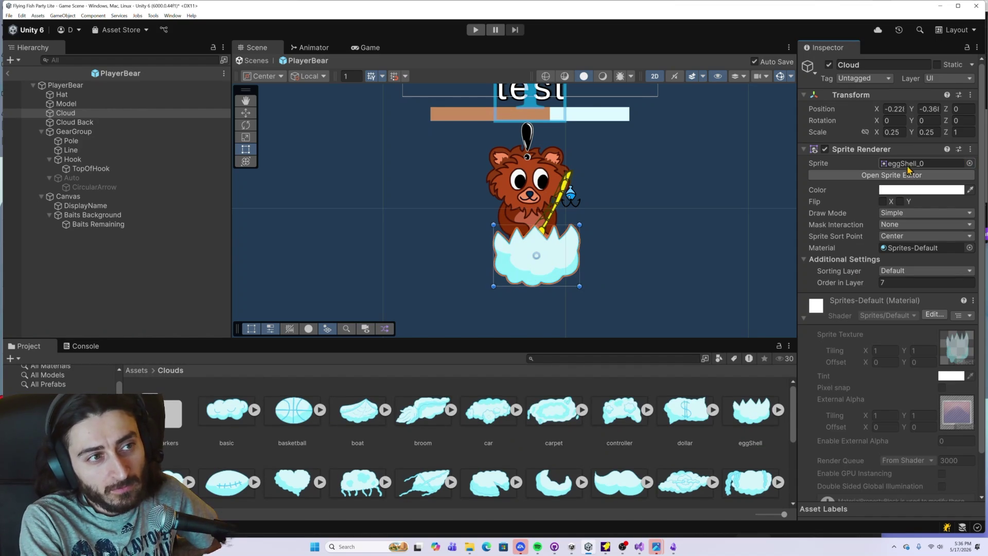
pyautogui.moveTo(686, 414)
pyautogui.mouseDown()
pyautogui.moveTo(846, 257)
pyautogui.moveTo(907, 169)
pyautogui.mouseUp()
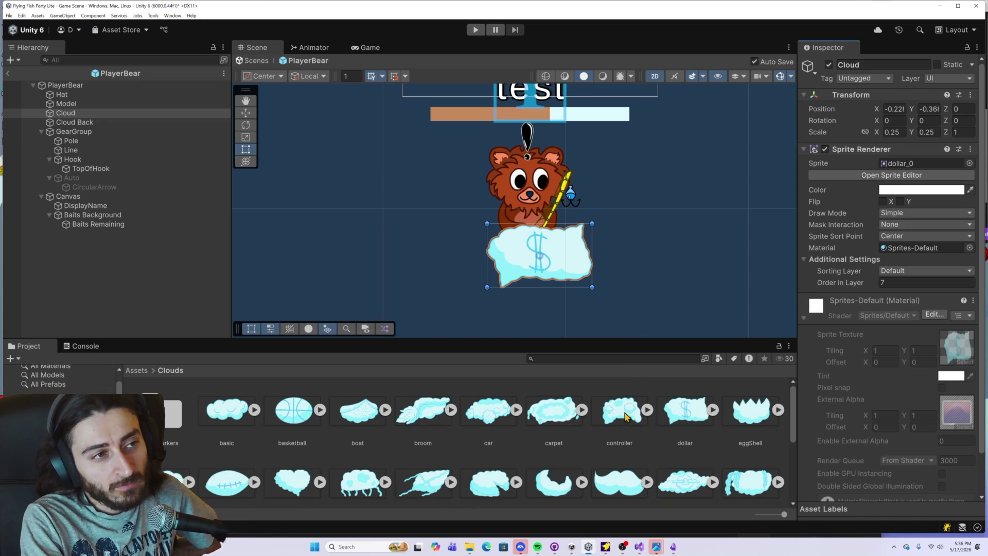
pyautogui.moveTo(626, 415); pyautogui.dragTo(909, 165)
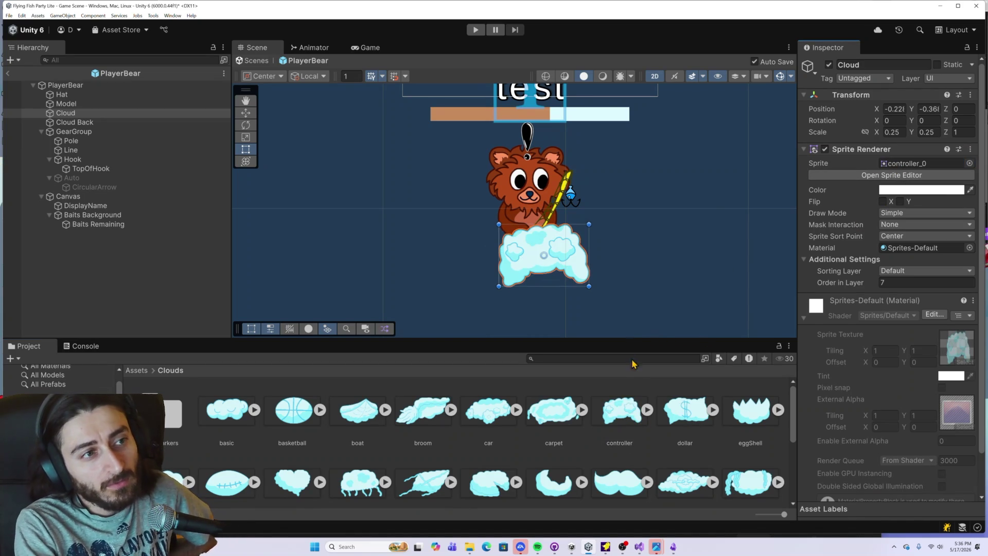
pyautogui.moveTo(568, 415)
pyautogui.mouseDown()
pyautogui.moveTo(772, 257)
pyautogui.moveTo(920, 163)
pyautogui.mouseUp()
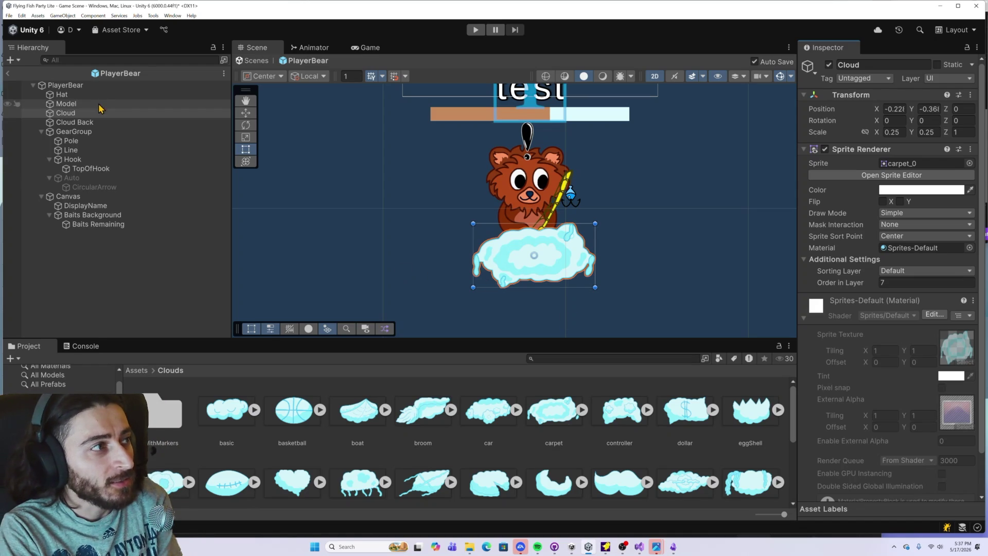
# Remove the sprite from the Cloud object, setting it to None
pyautogui.click(970, 163)
pyautogui.scroll(2, 912, 250)
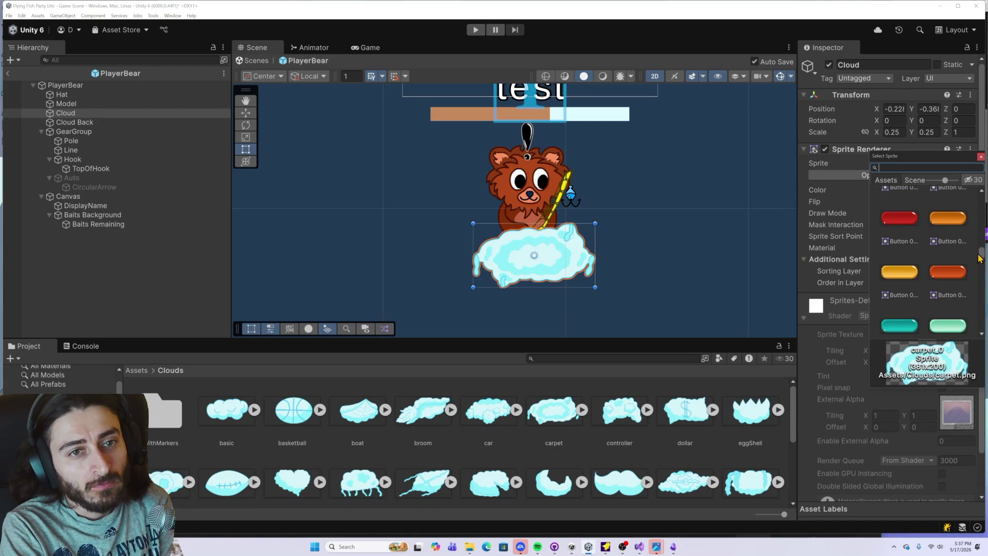
pyautogui.moveTo(982, 253); pyautogui.dragTo(979, 188)
pyautogui.click(905, 216)
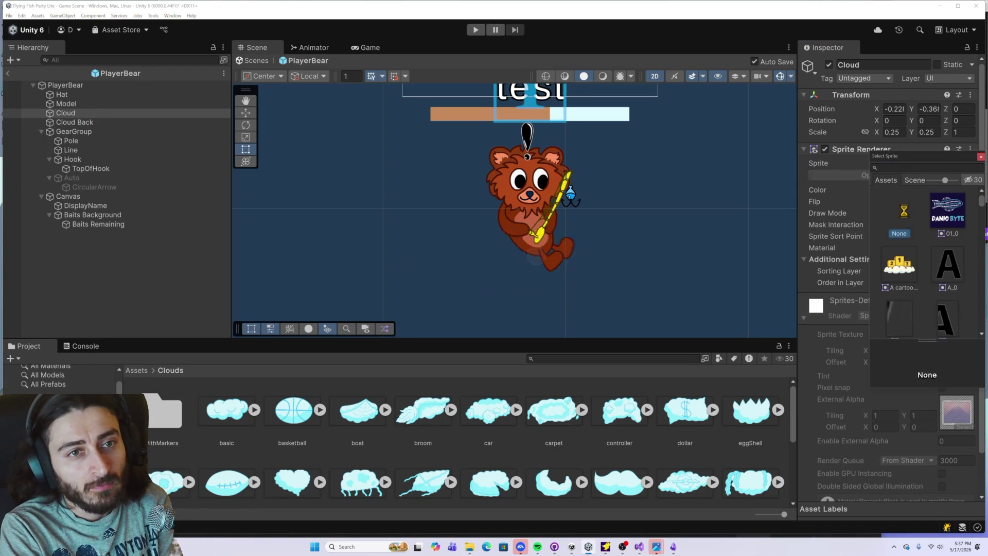
# Give Cloud Back the carpet cloud sprite so it sits behind the bear
pyautogui.click(126, 123)
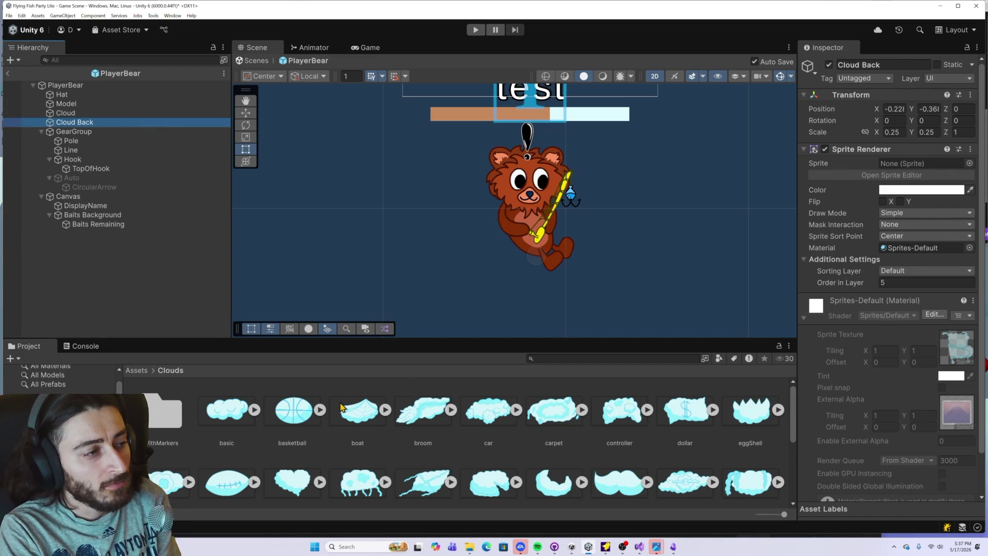
pyautogui.moveTo(543, 416); pyautogui.dragTo(911, 167)
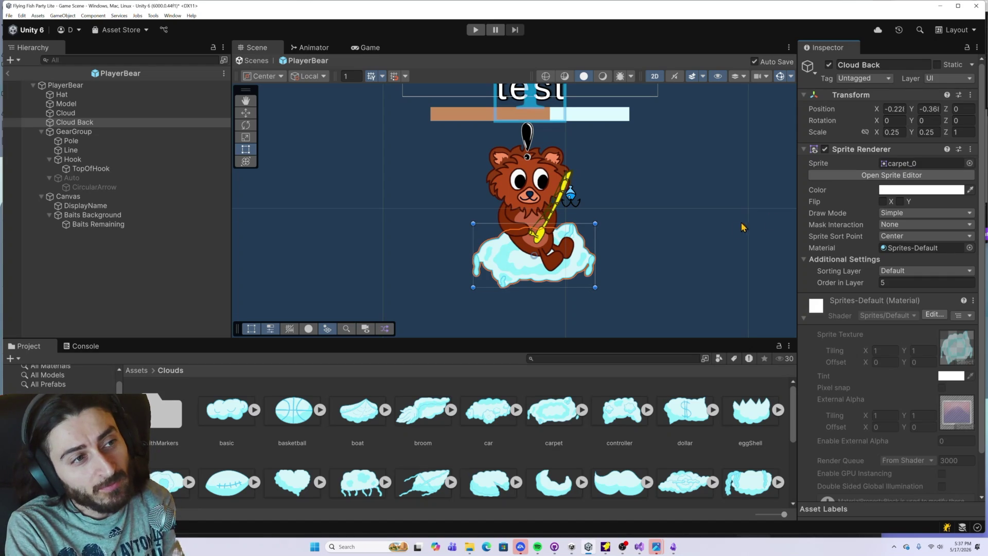
pyautogui.click(716, 245)
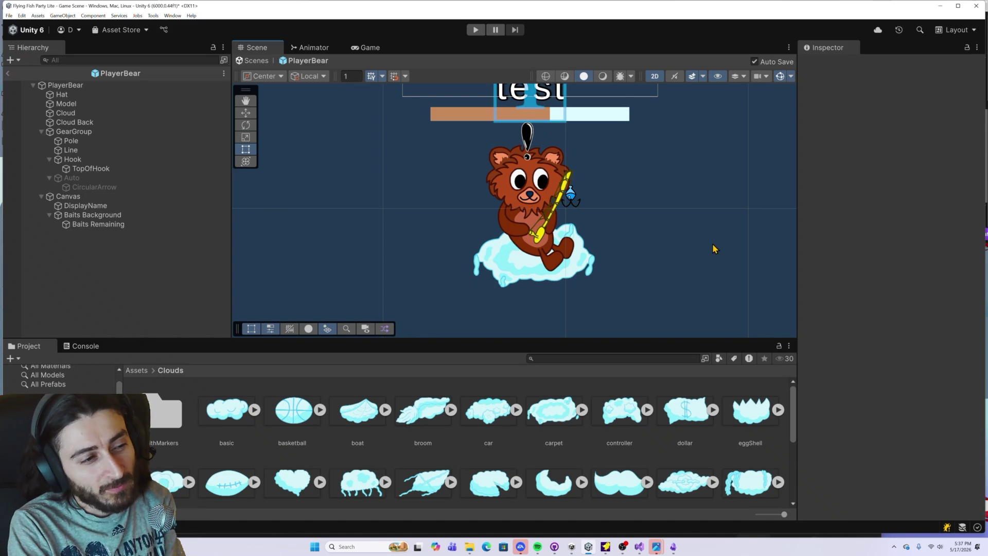
# Change the carpet texture's Sprite Mode to Single and apply the import settings
pyautogui.click(554, 411)
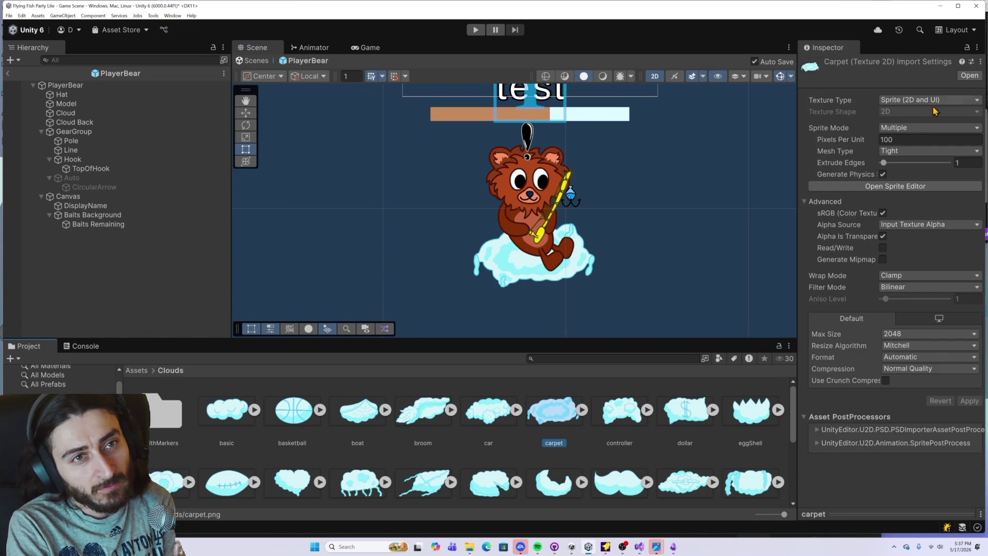
pyautogui.click(912, 130)
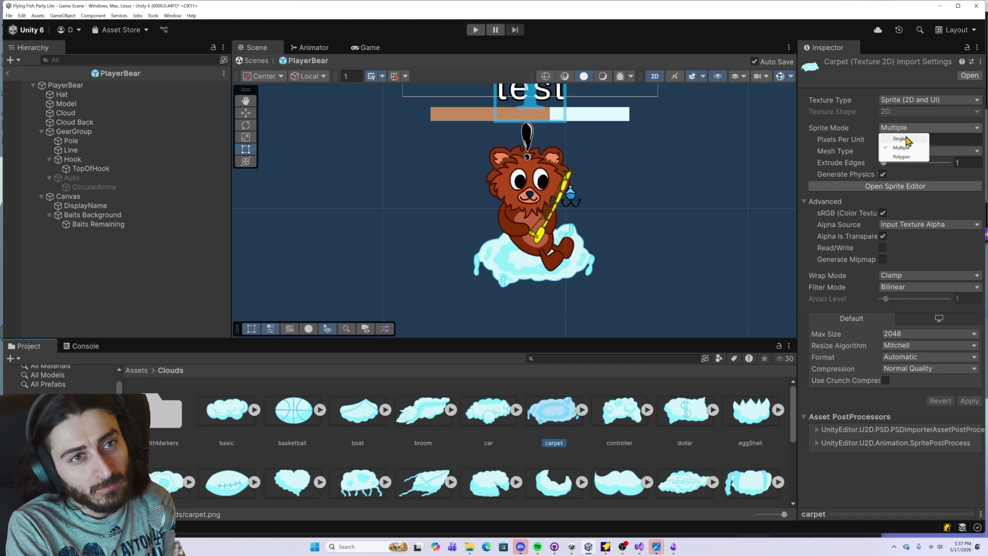
pyautogui.click(906, 139)
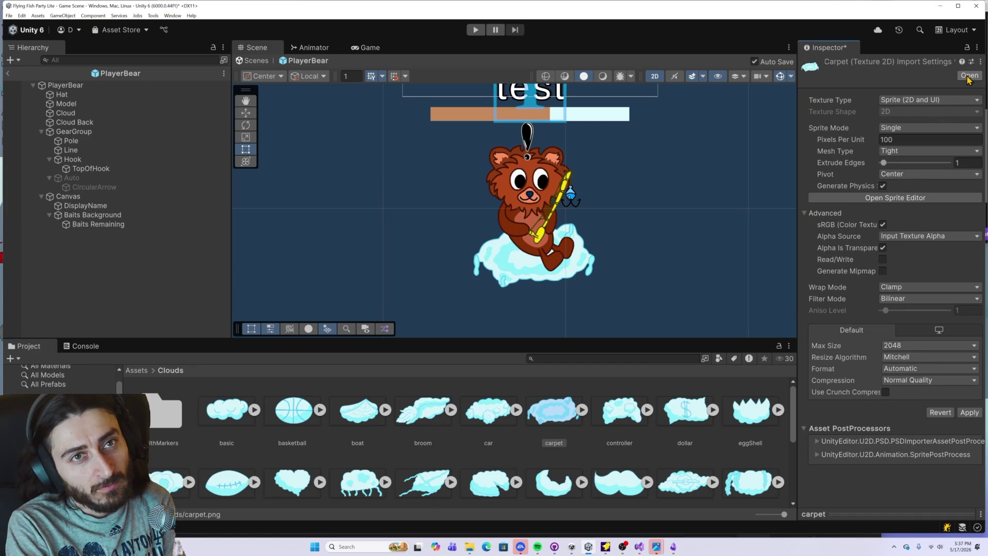
pyautogui.click(969, 413)
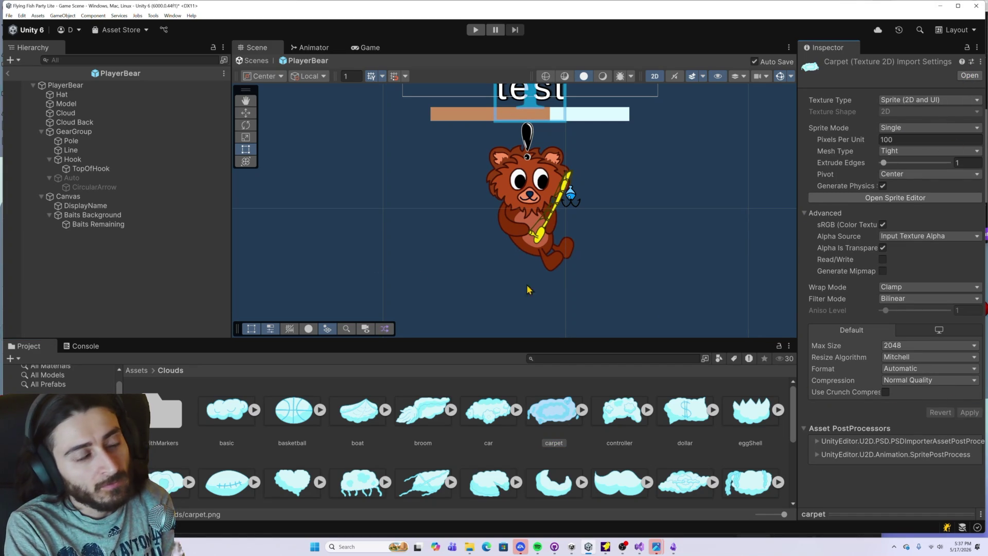
# Assign the reimported carpet sprite to Cloud Back under the bear
pyautogui.click(82, 122)
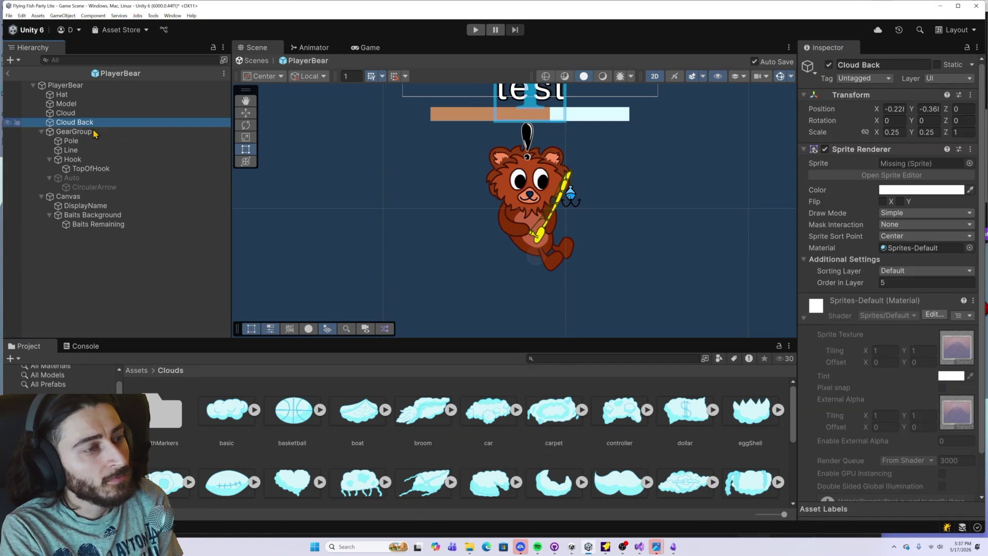
pyautogui.moveTo(548, 422)
pyautogui.mouseDown()
pyautogui.moveTo(772, 283)
pyautogui.moveTo(895, 164)
pyautogui.mouseUp()
pyautogui.click(690, 275)
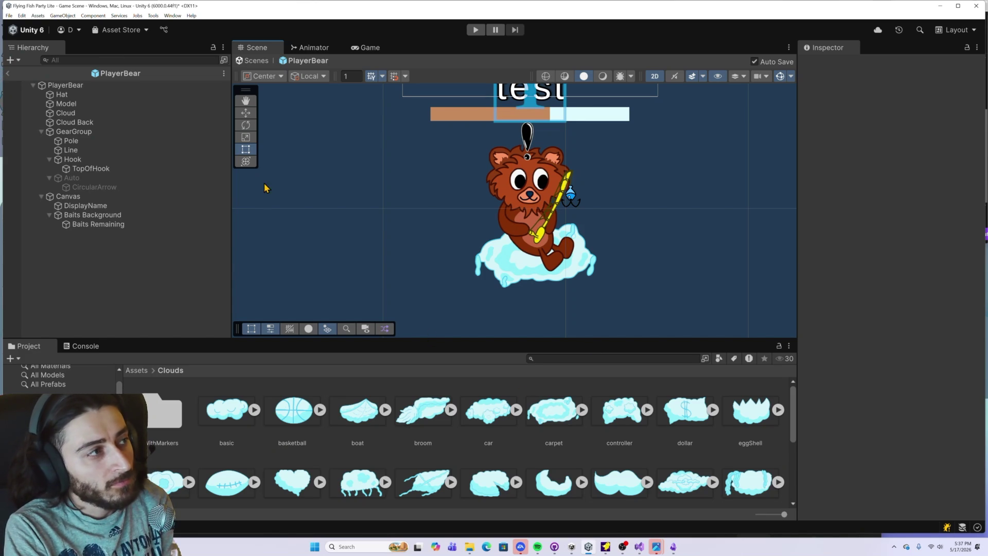
# Set Cloud Back's sprite to None
pyautogui.click(90, 124)
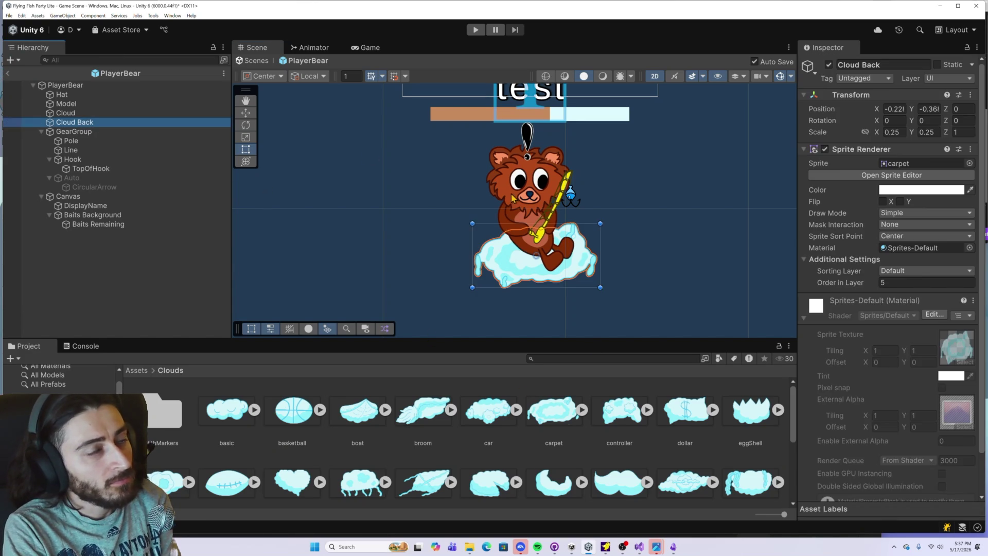
pyautogui.click(969, 164)
pyautogui.scroll(5, 977, 263)
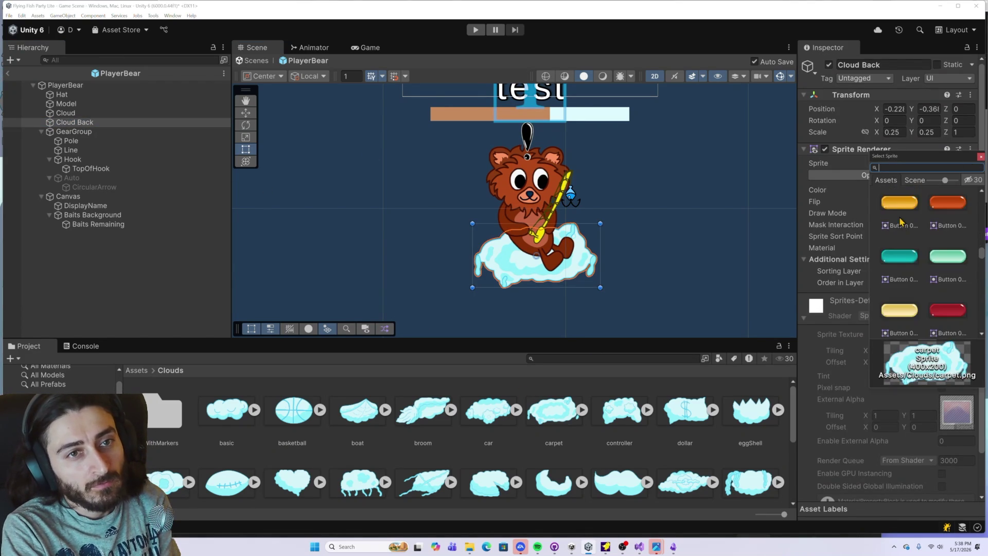
pyautogui.moveTo(980, 253); pyautogui.dragTo(985, 197)
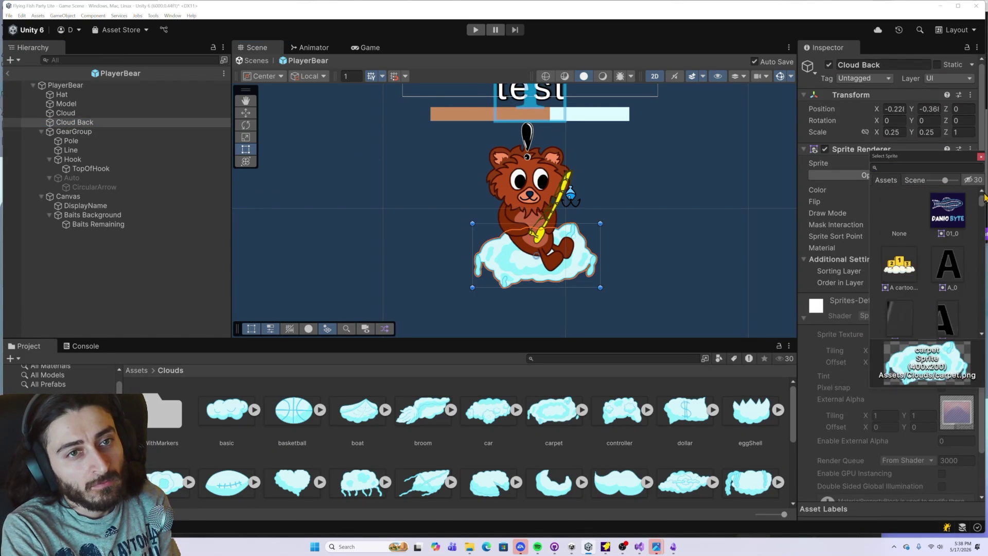
pyautogui.click(908, 209)
# Try the car, broom, boat and basketball clouds on Cloud, ending with the basic cloud
pyautogui.click(95, 114)
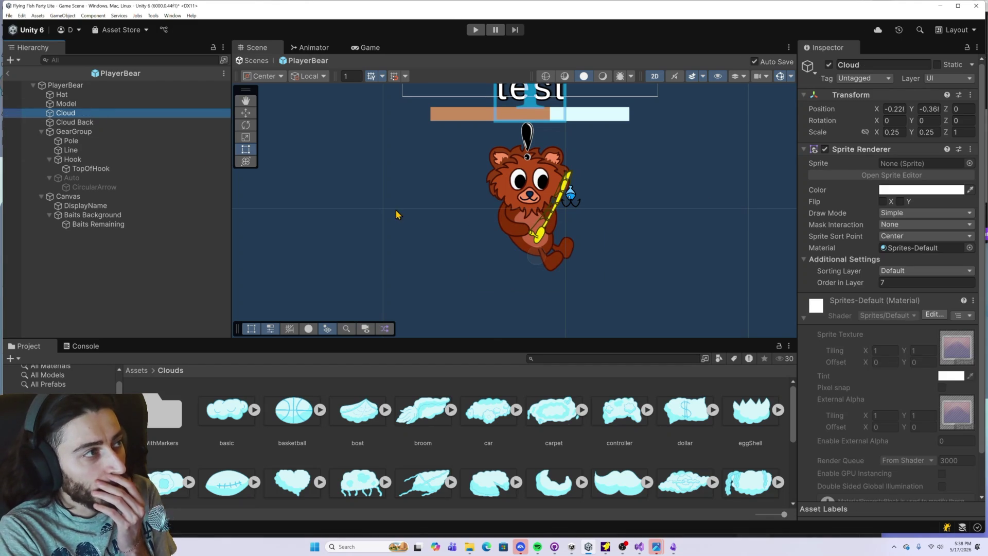
pyautogui.moveTo(488, 412); pyautogui.dragTo(898, 164)
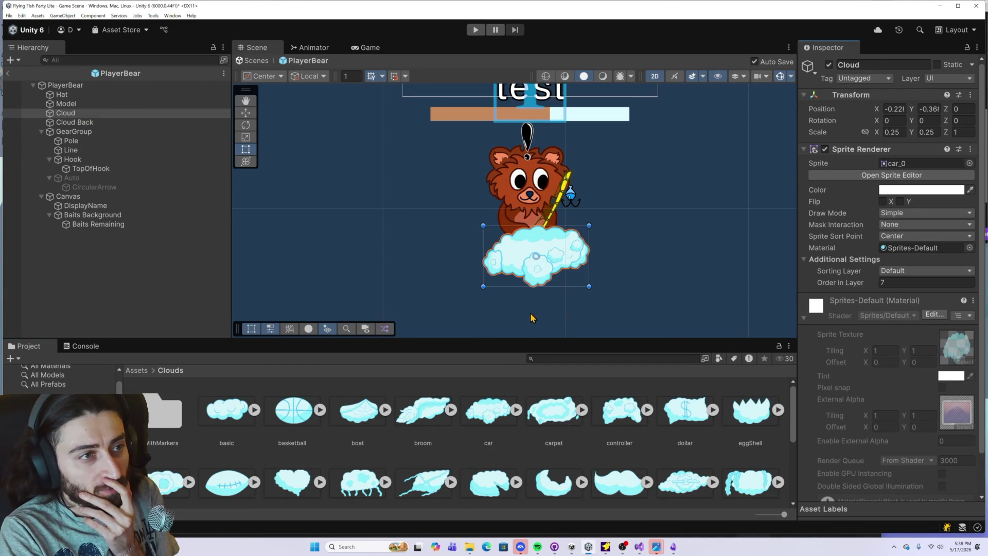
pyautogui.moveTo(419, 414)
pyautogui.mouseDown()
pyautogui.moveTo(771, 288)
pyautogui.moveTo(904, 165)
pyautogui.mouseUp()
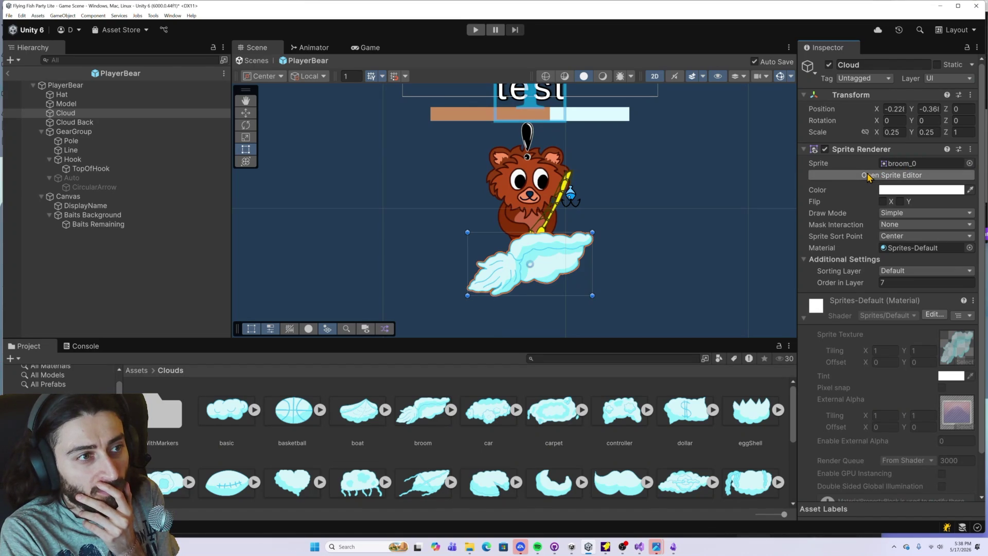
pyautogui.moveTo(358, 427)
pyautogui.mouseDown()
pyautogui.moveTo(391, 401)
pyautogui.moveTo(910, 165)
pyautogui.mouseUp()
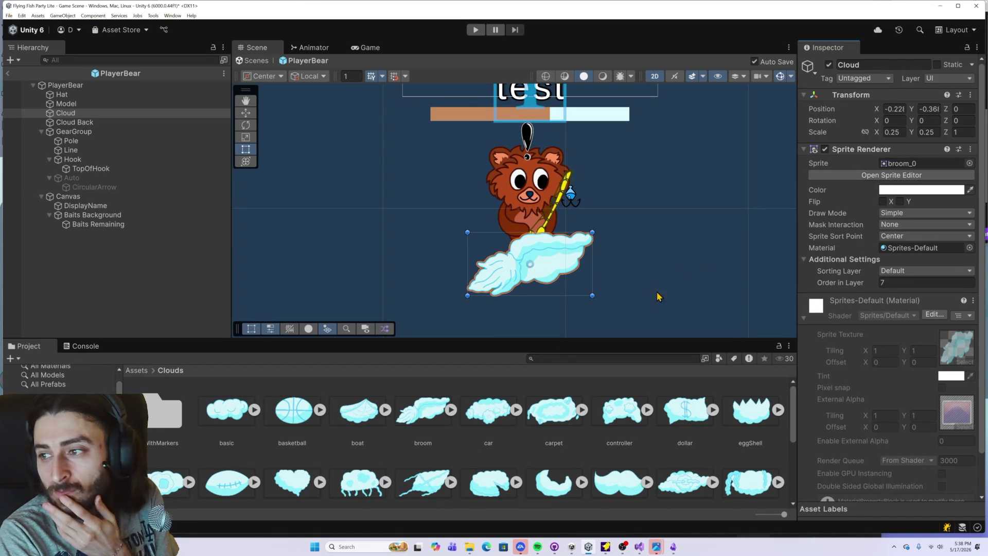
pyautogui.moveTo(368, 418); pyautogui.dragTo(912, 163)
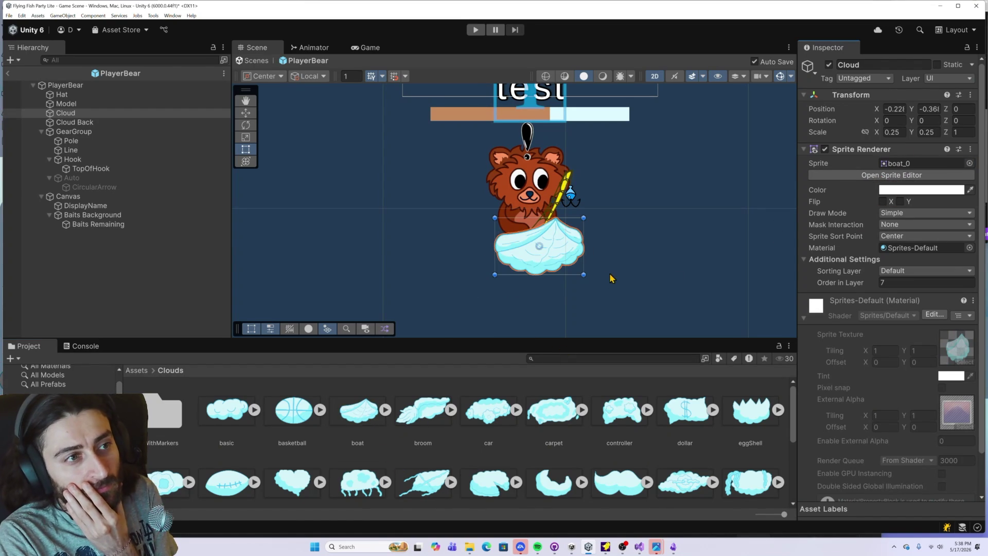
pyautogui.moveTo(294, 412); pyautogui.dragTo(906, 164)
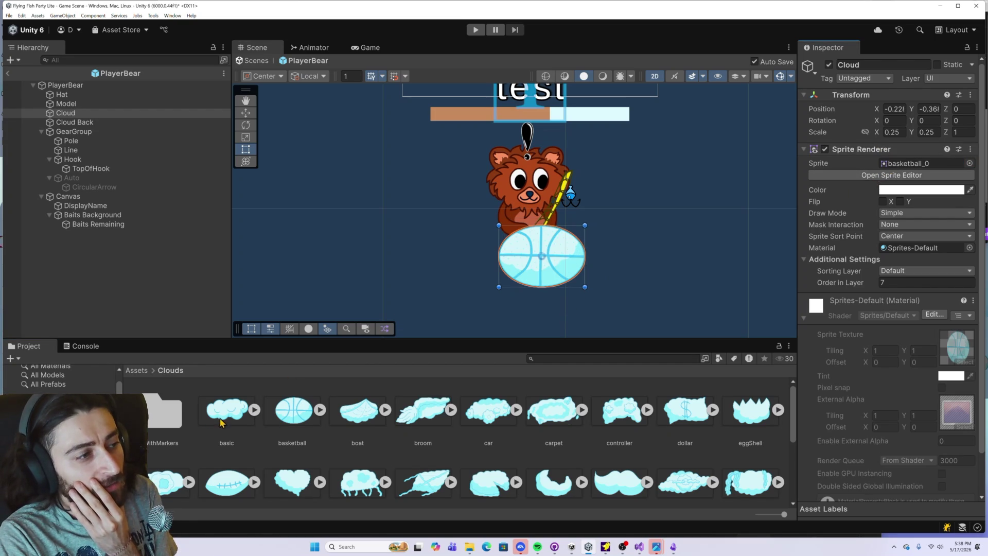
pyautogui.moveTo(842, 199); pyautogui.dragTo(906, 165)
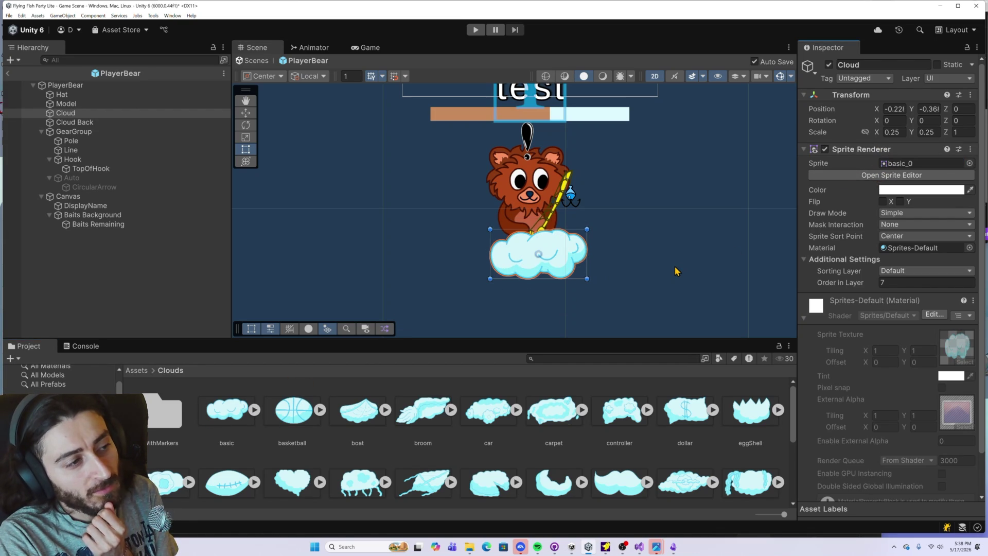
pyautogui.click(675, 266)
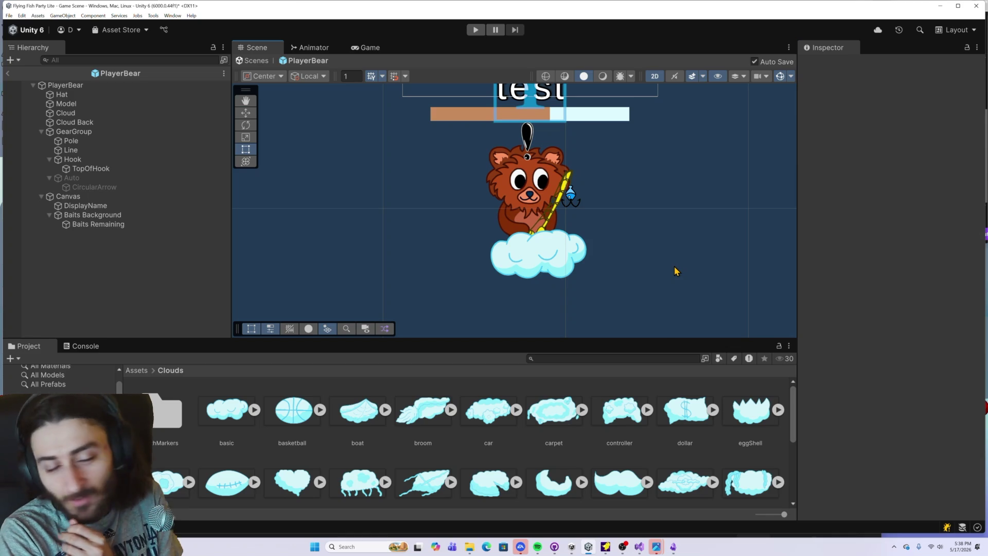
pyautogui.scroll(-3, 673, 268)
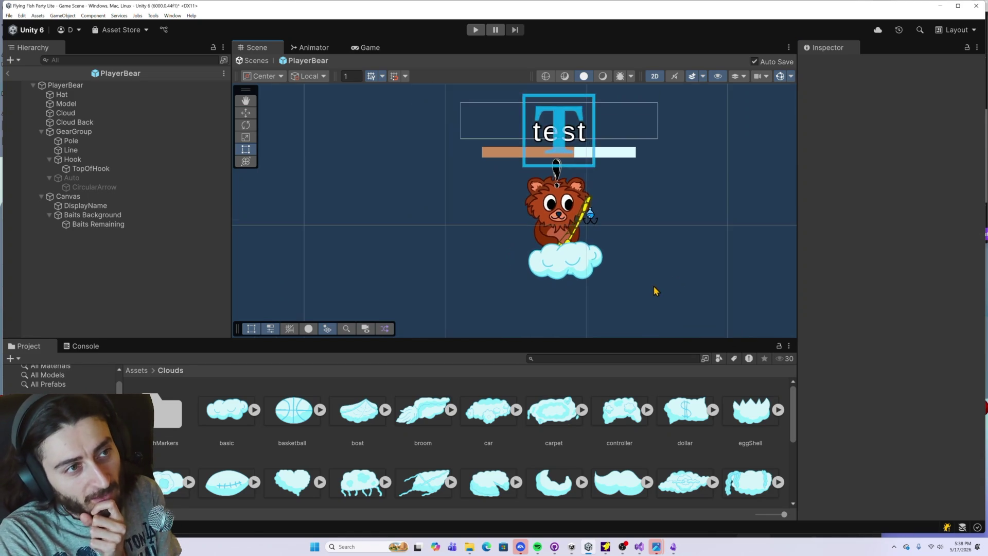
pyautogui.scroll(5, 582, 187)
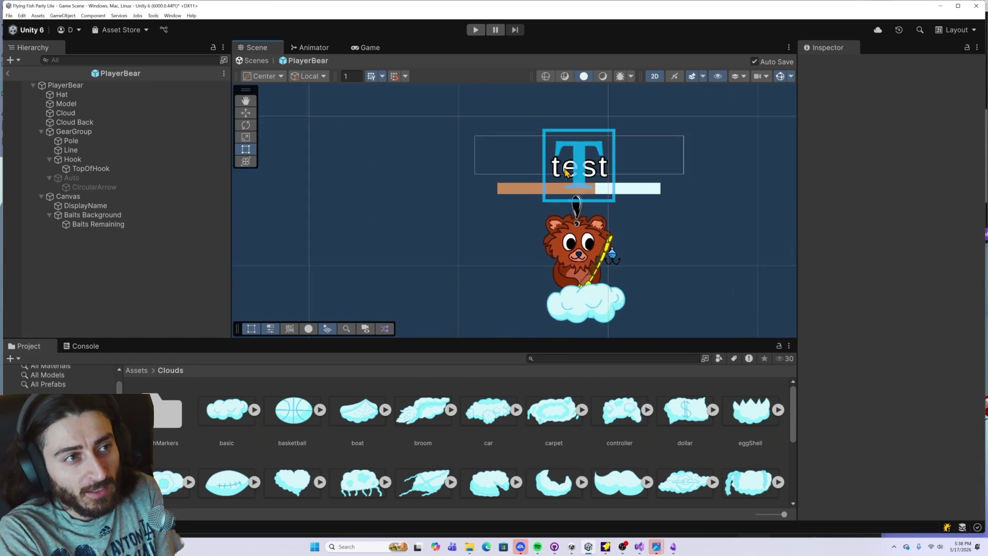
pyautogui.scroll(-3, 634, 276)
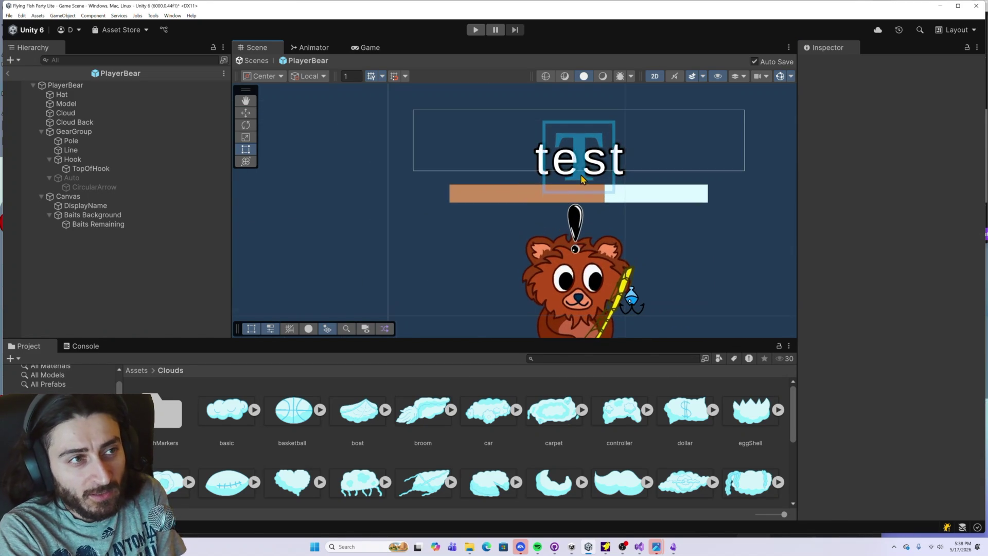
pyautogui.scroll(-2, 634, 276)
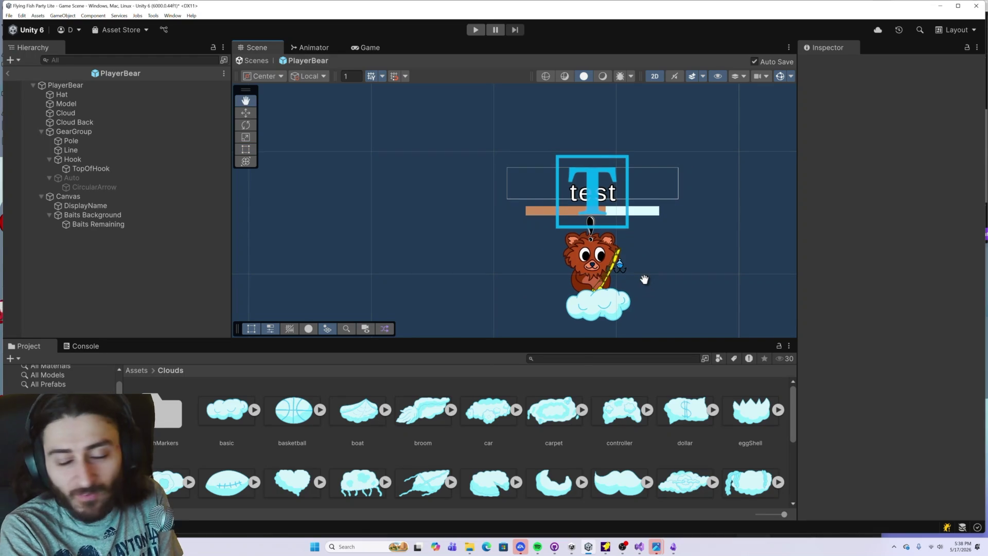
pyautogui.press('t')
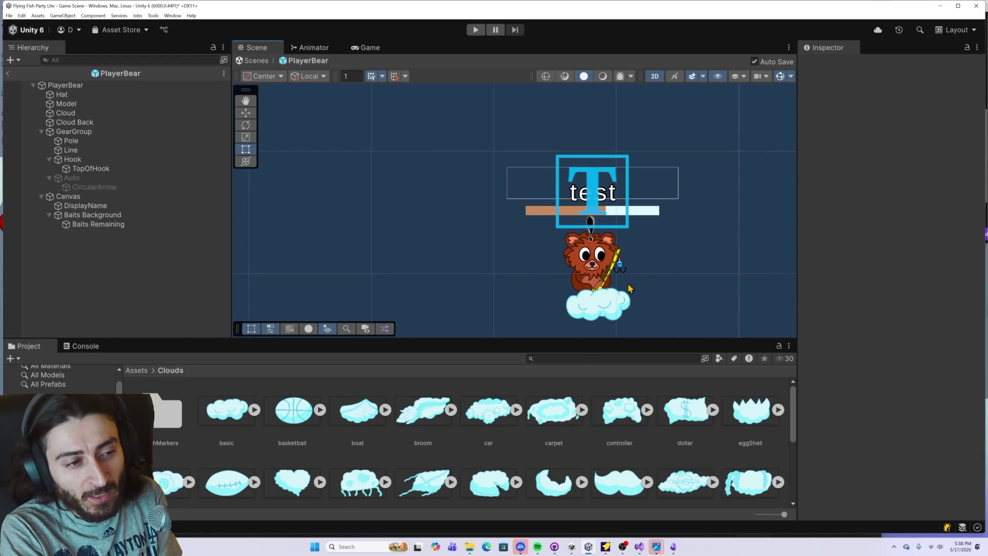
pyautogui.scroll(3, 629, 232)
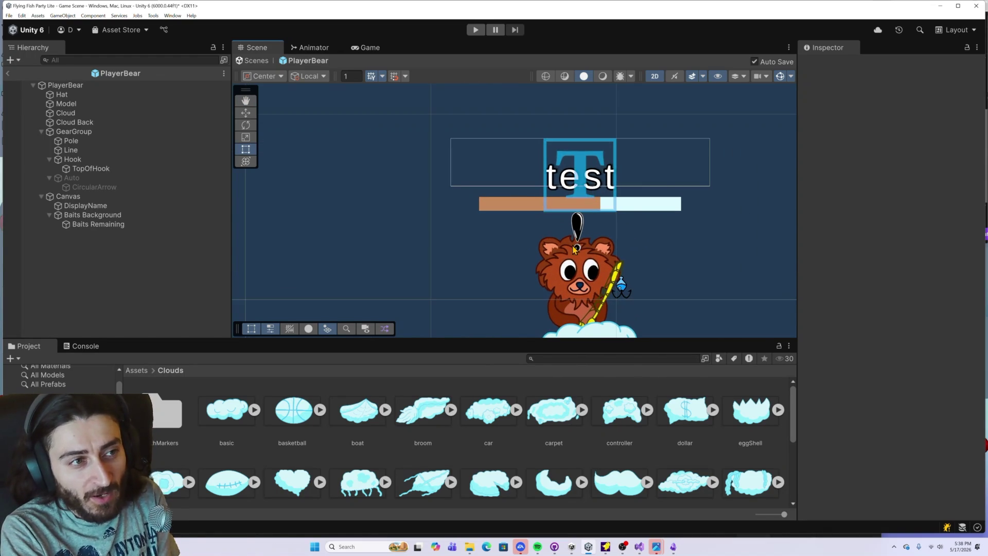
pyautogui.moveTo(650, 269); pyautogui.dragTo(625, 194)
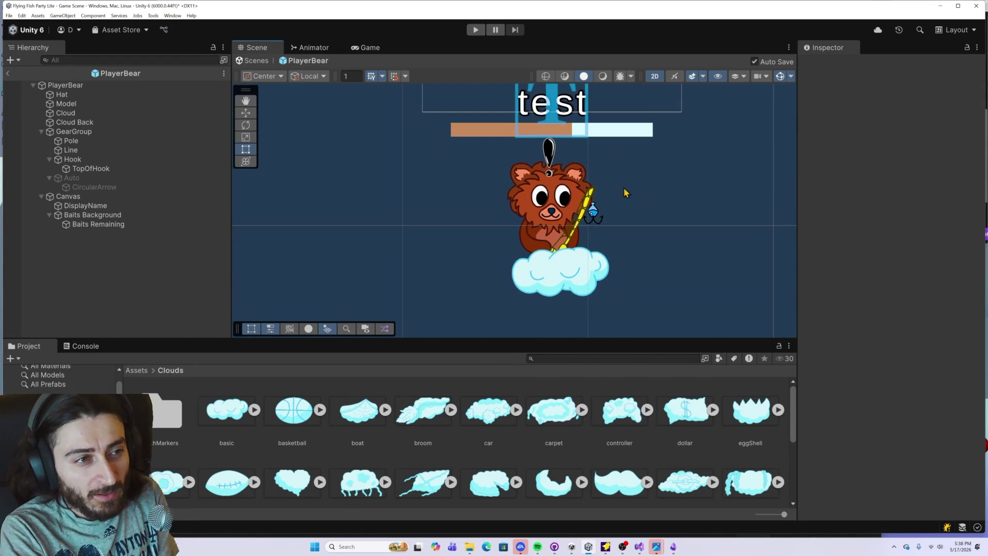